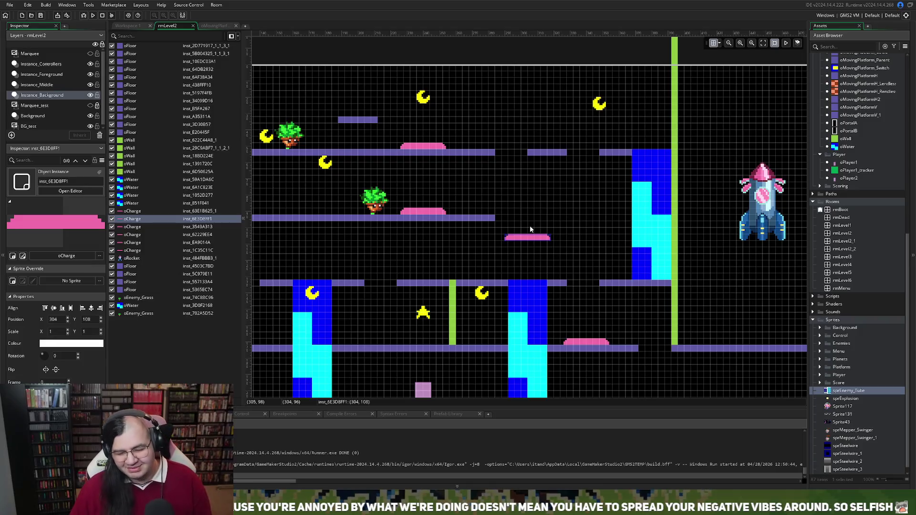
Drag the pink charge pad from the upper right onto the left platform
scroll(511, 228, down, 5)
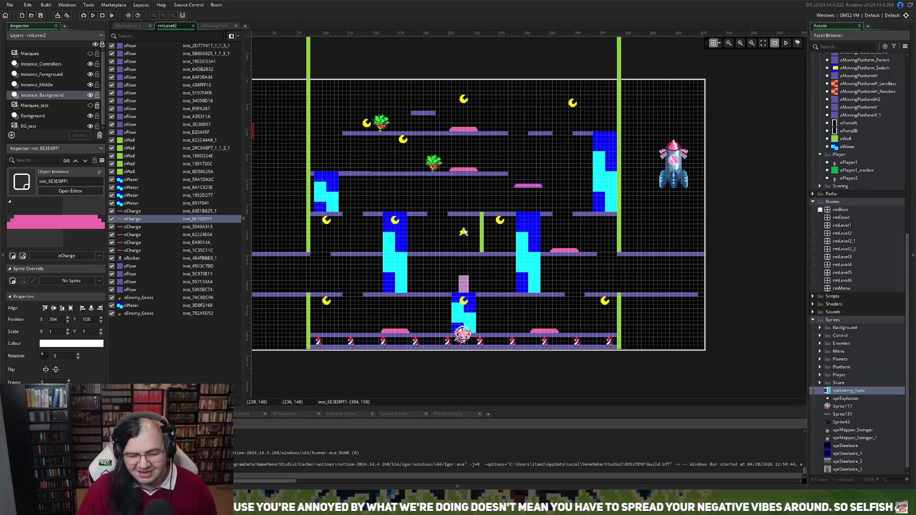
scroll(463, 229, up, 2)
scroll(462, 229, left, 3)
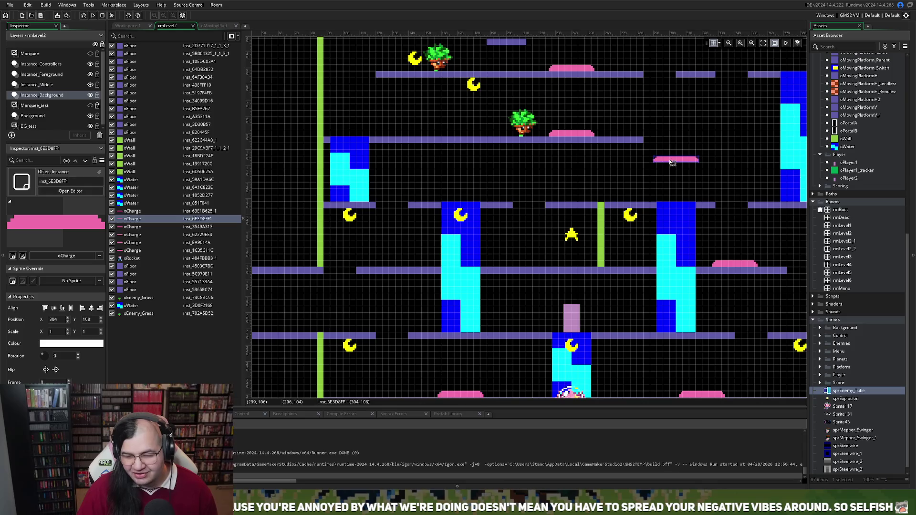
scroll(672, 162, up, 3)
scroll(668, 161, down, 3)
mouse_move(672, 166)
mouse_down()
mouse_move(463, 193)
mouse_move(453, 204)
mouse_up()
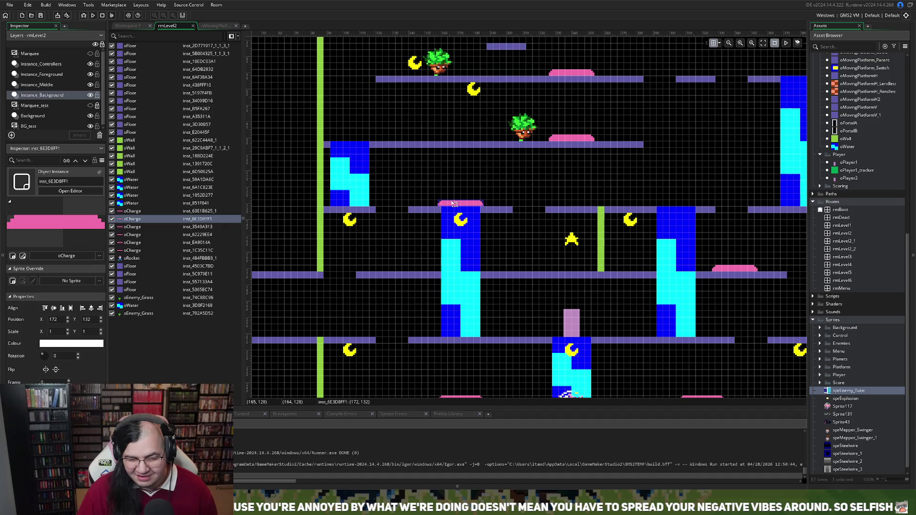
Nudge the charge pad down and left to 128, 172, then select the Instance_Middle layer
scroll(512, 210, right, 3)
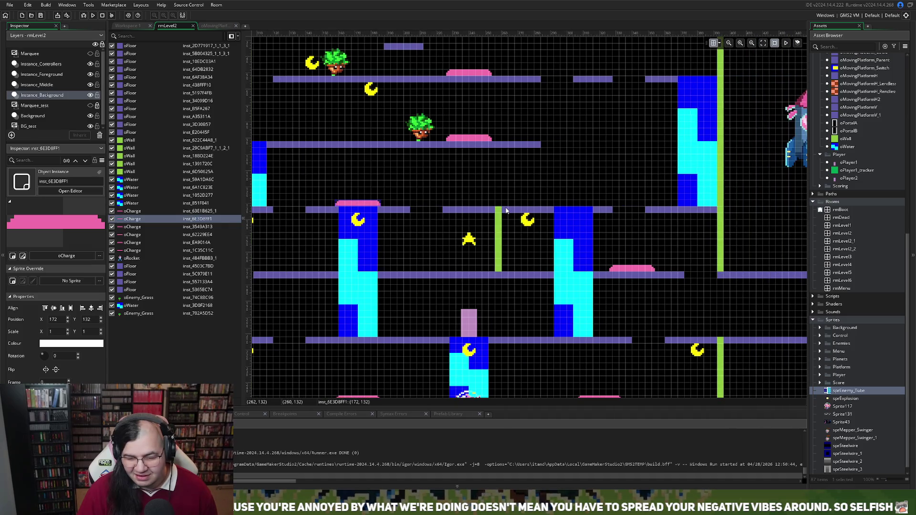
scroll(505, 212, down, 1)
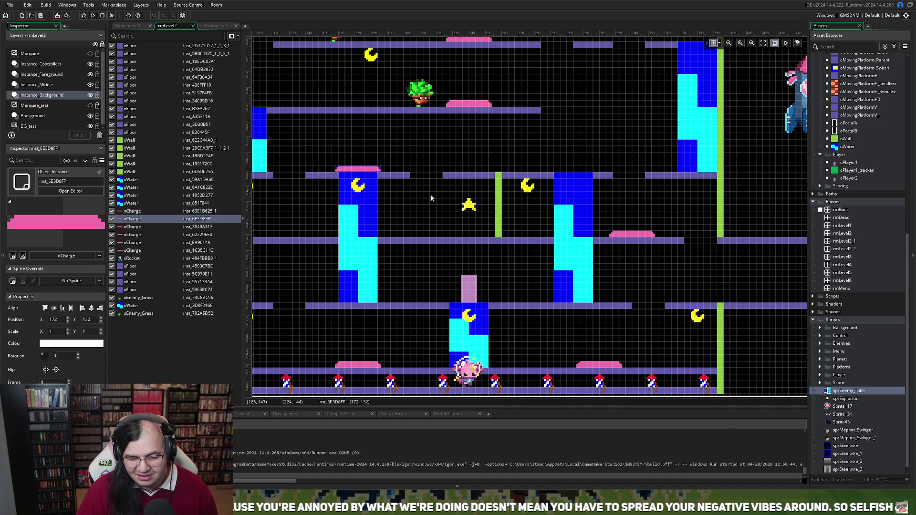
mouse_move(362, 171)
mouse_down()
mouse_move(420, 215)
mouse_move(414, 229)
mouse_up()
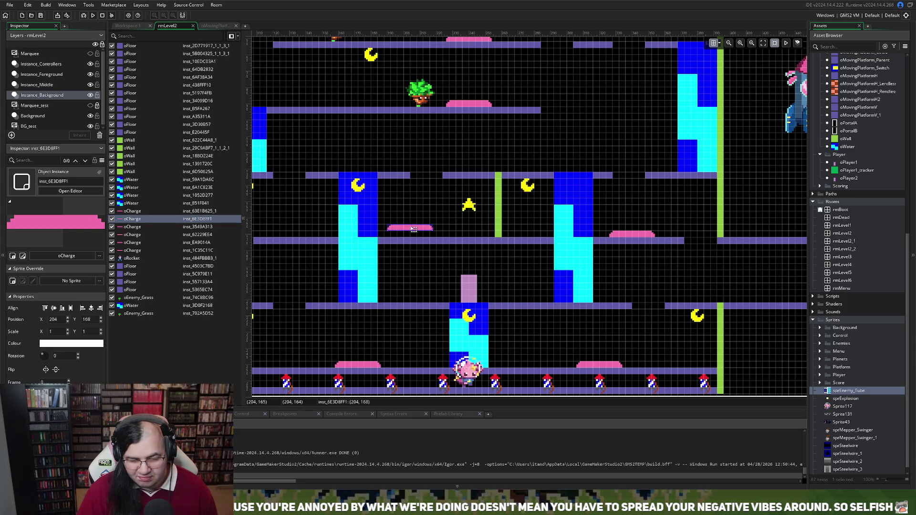
scroll(414, 229, left, 4)
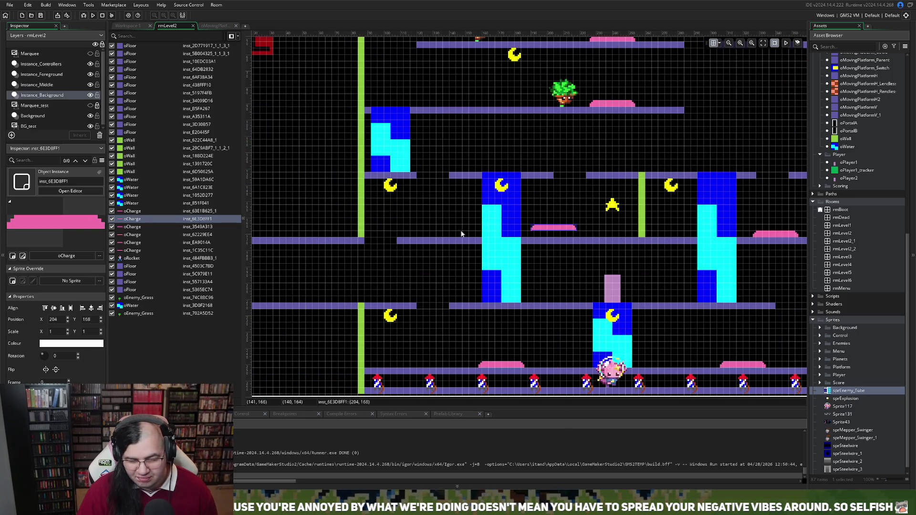
mouse_move(551, 230)
mouse_down()
mouse_move(426, 232)
mouse_move(432, 239)
mouse_up()
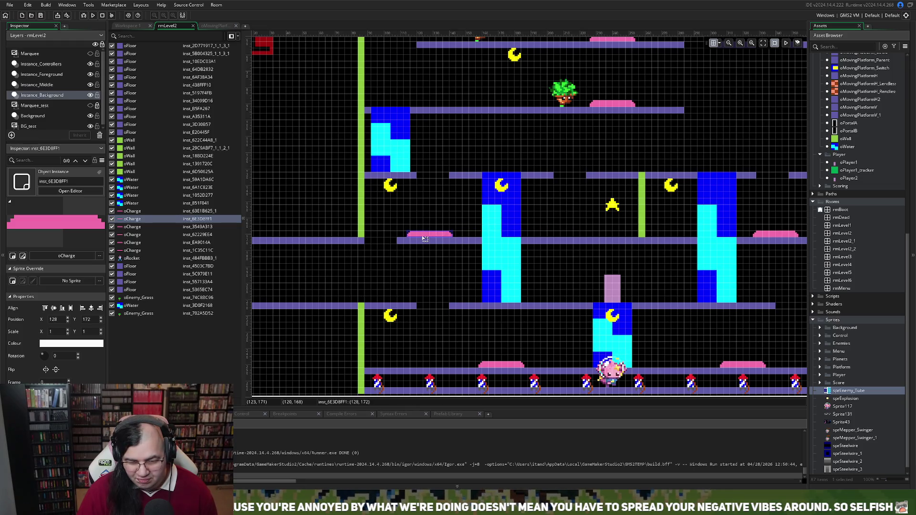
click(388, 193)
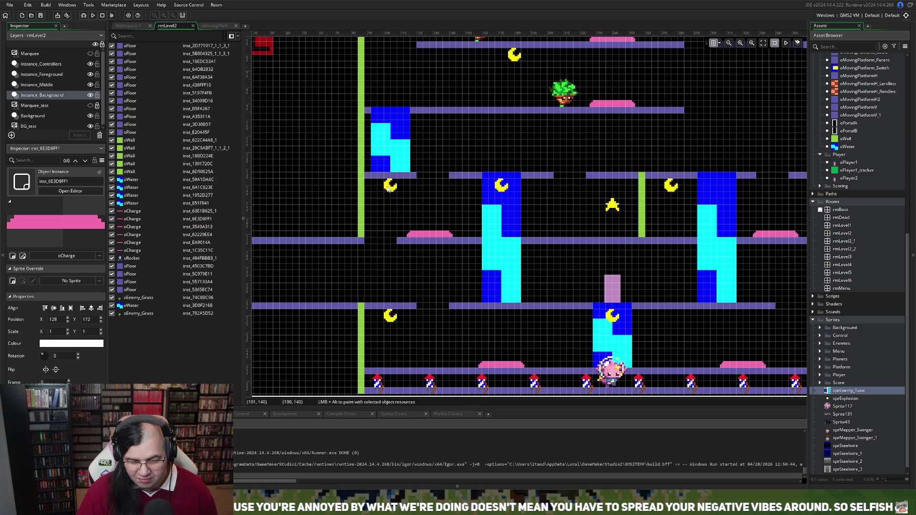
click(38, 86)
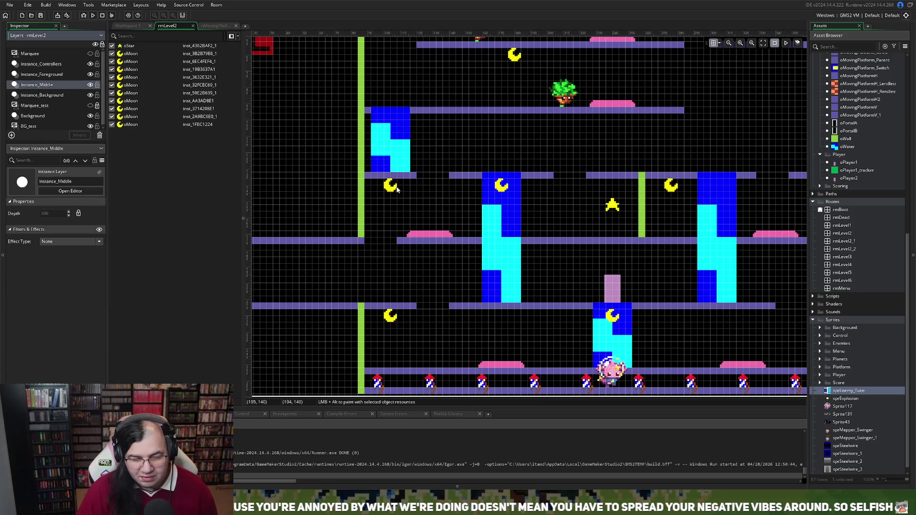
Move a moon down to a lower platform, then up beneath the upper pink pad
mouse_move(390, 189)
mouse_down()
mouse_move(431, 266)
mouse_move(431, 258)
mouse_up()
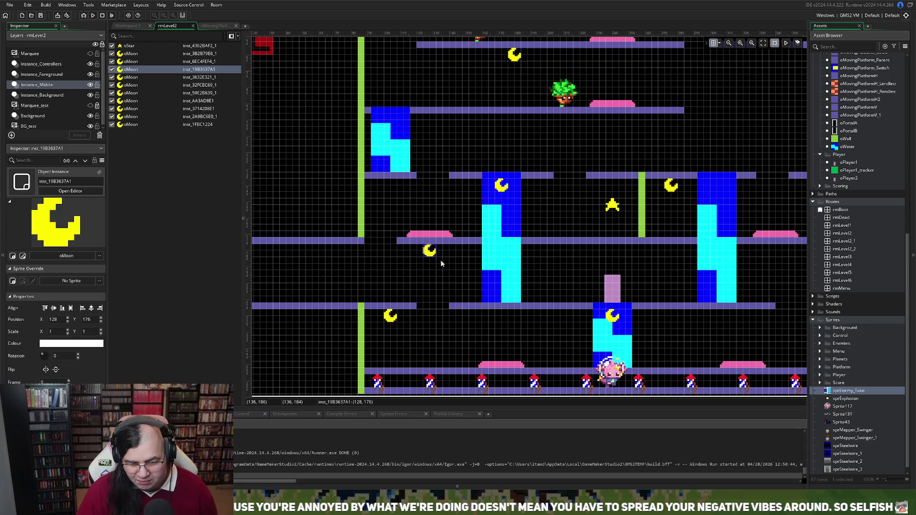
mouse_move(430, 253)
mouse_down()
mouse_move(578, 235)
mouse_move(559, 220)
mouse_move(570, 186)
mouse_move(503, 140)
mouse_move(497, 124)
mouse_move(628, 130)
mouse_move(615, 124)
mouse_up()
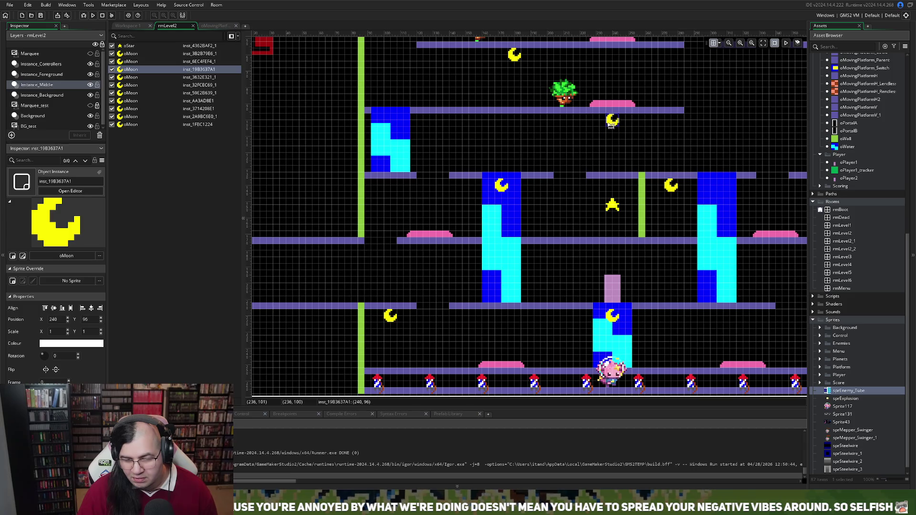
scroll(558, 177, left, 5)
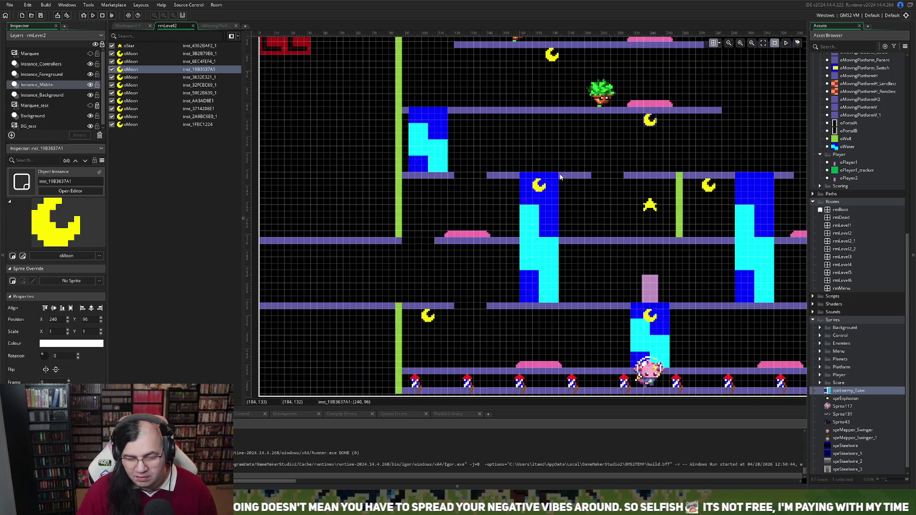
scroll(568, 177, up, 6)
scroll(571, 173, right, 7)
scroll(566, 171, down, 3)
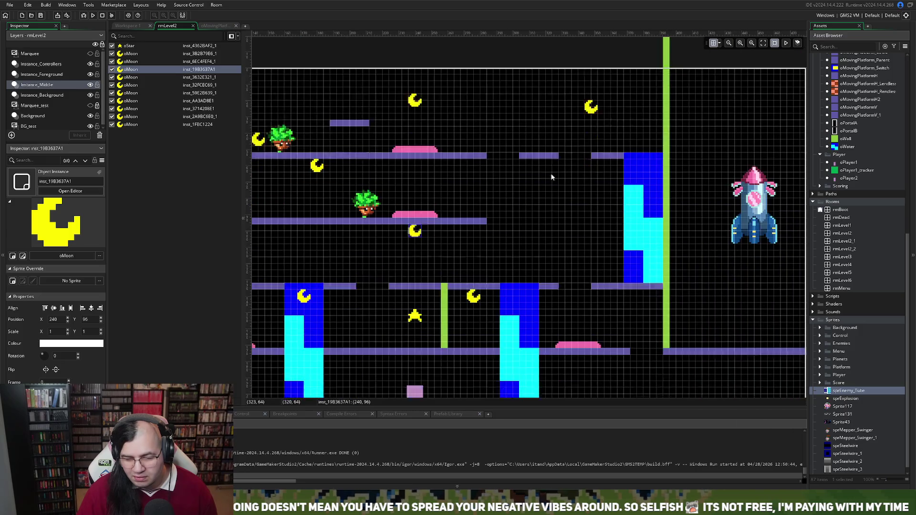
Place moons above the top-right platform and on the lower right platforms
drag(591, 73, 540, 105)
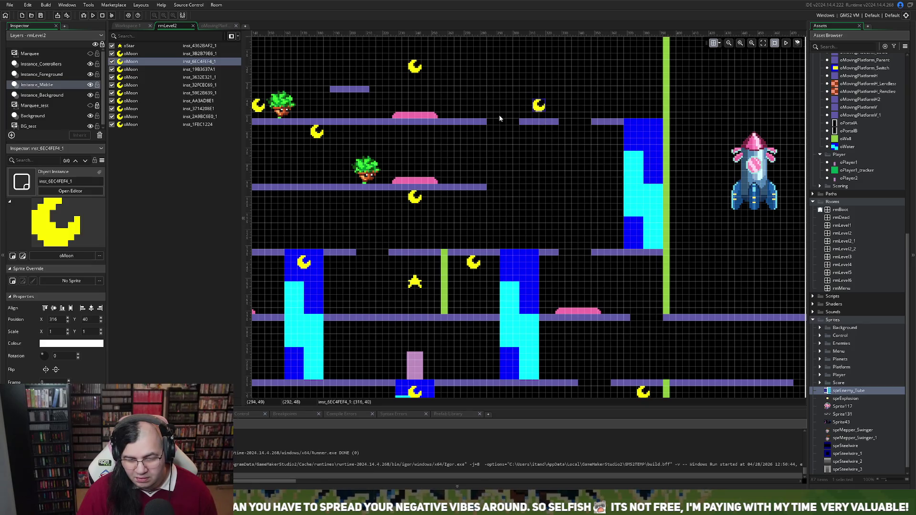
scroll(505, 117, left, 4)
scroll(502, 121, right, 1)
mouse_move(560, 66)
mouse_down()
mouse_move(652, 178)
mouse_move(673, 189)
mouse_up()
scroll(659, 187, right, 2)
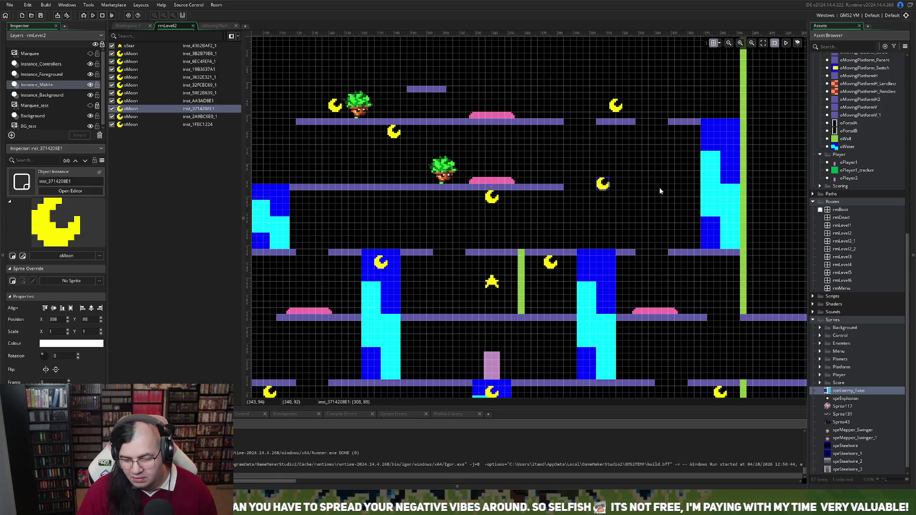
scroll(659, 191, right, 2)
drag(541, 188, 654, 275)
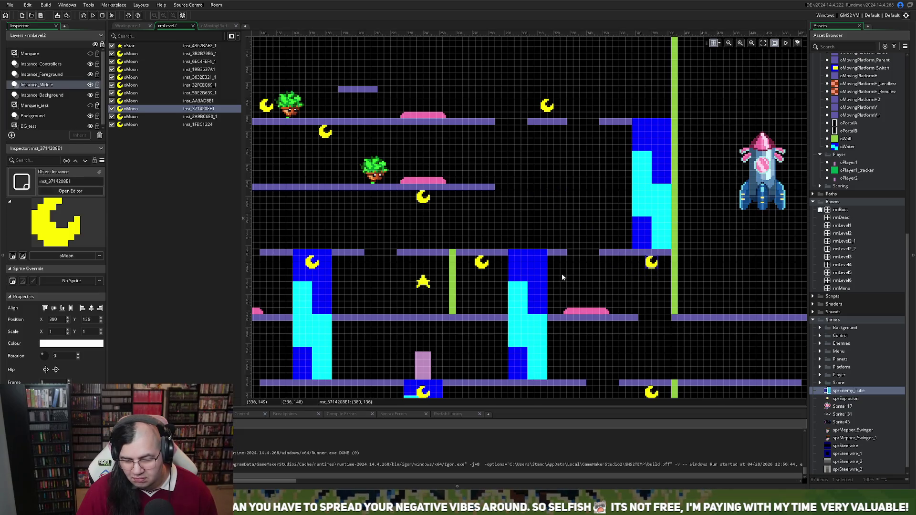
scroll(441, 234, down, 4)
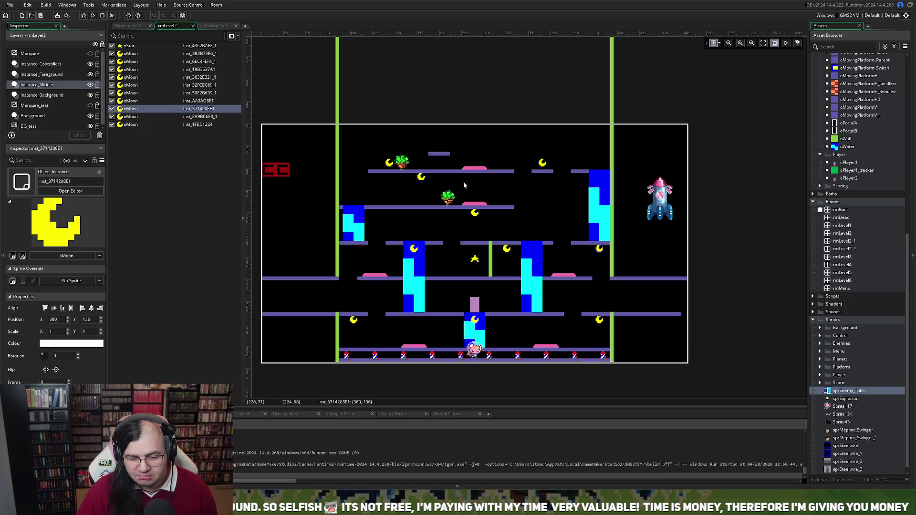
On the Instance_Background layer, delete the small floating floor piece above the top platform
click(444, 154)
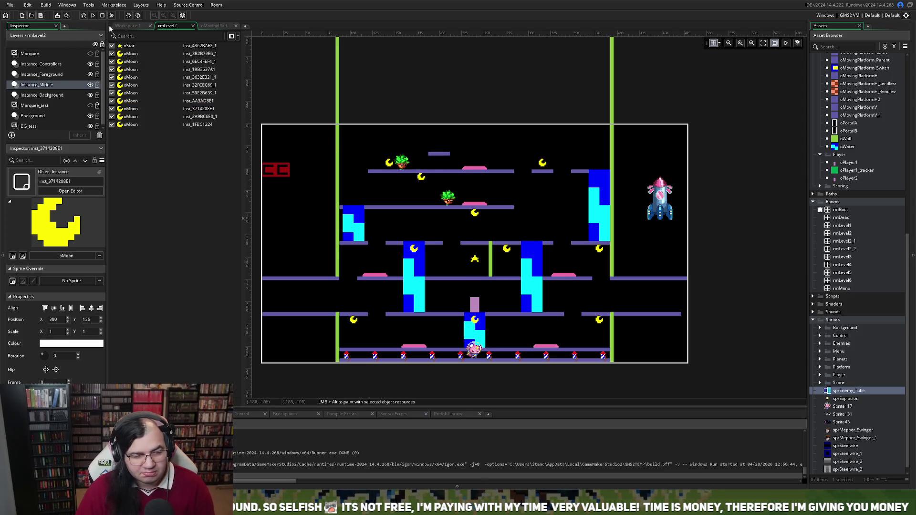
click(127, 26)
click(167, 26)
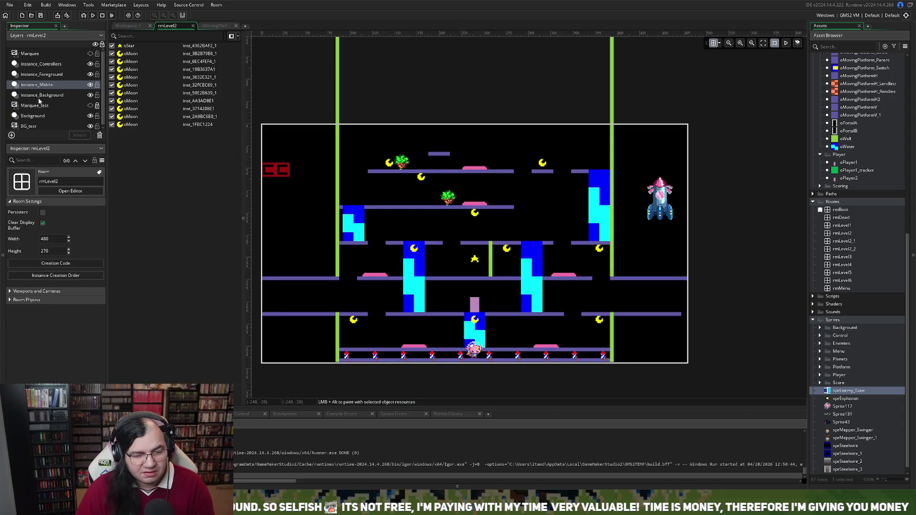
click(42, 77)
click(43, 85)
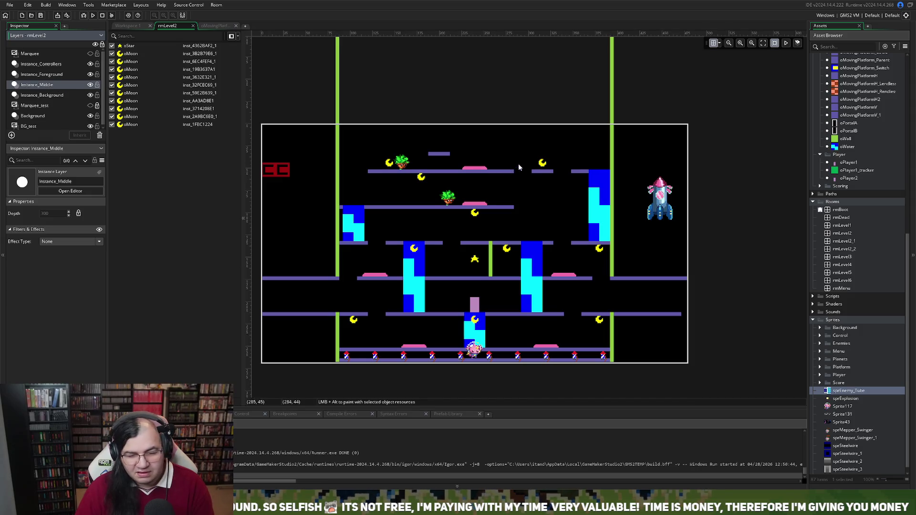
click(69, 96)
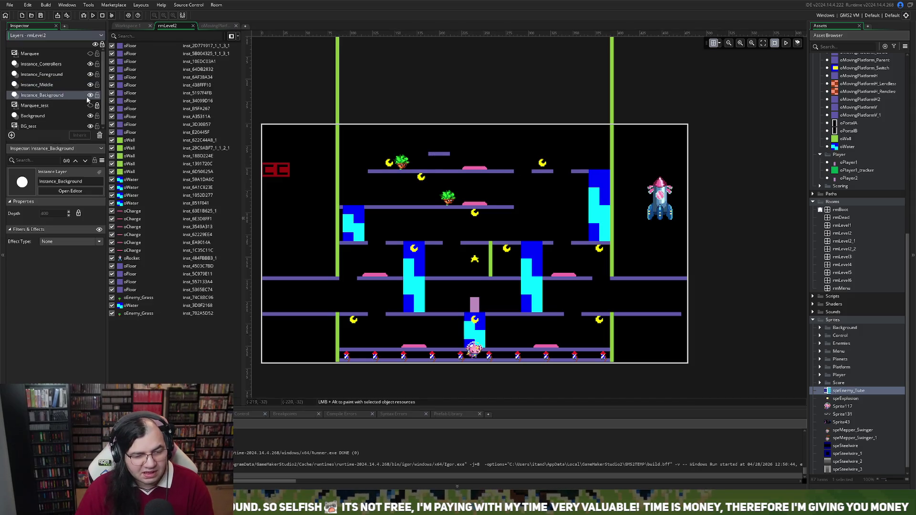
click(436, 153)
key(Delete)
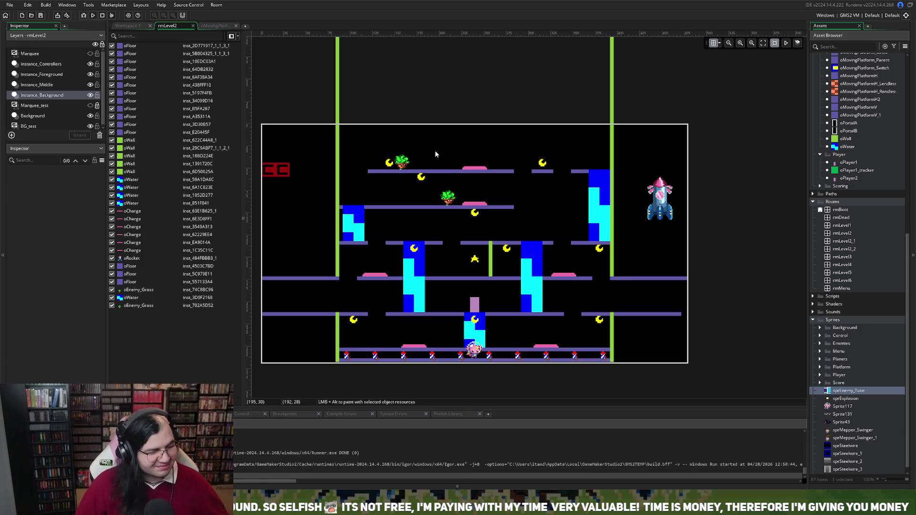
Duplicate the grass enemy on the second platform and move the copy lower in the level
scroll(458, 175, down, 3)
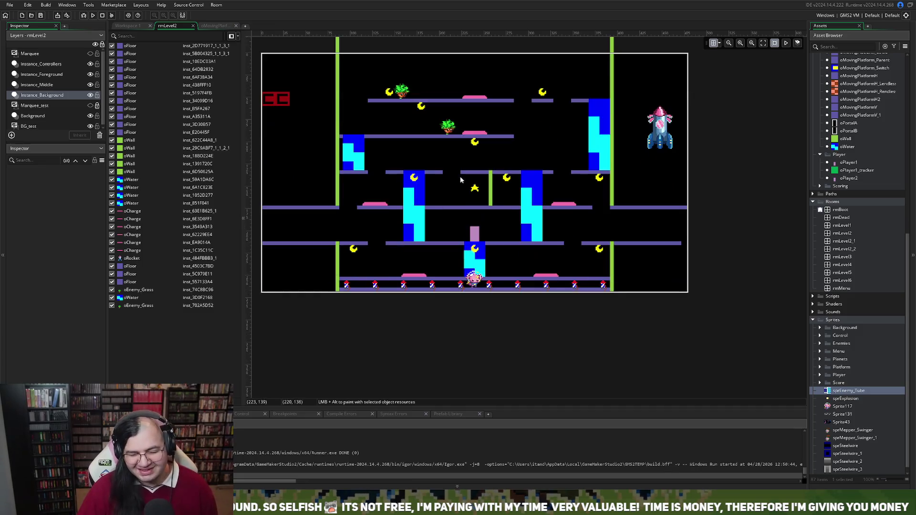
scroll(474, 224, down, 1)
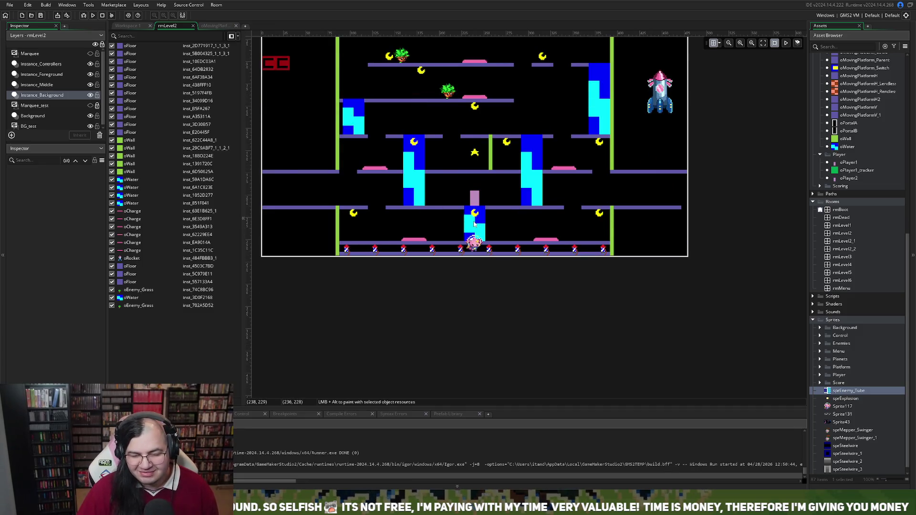
scroll(473, 224, up, 1)
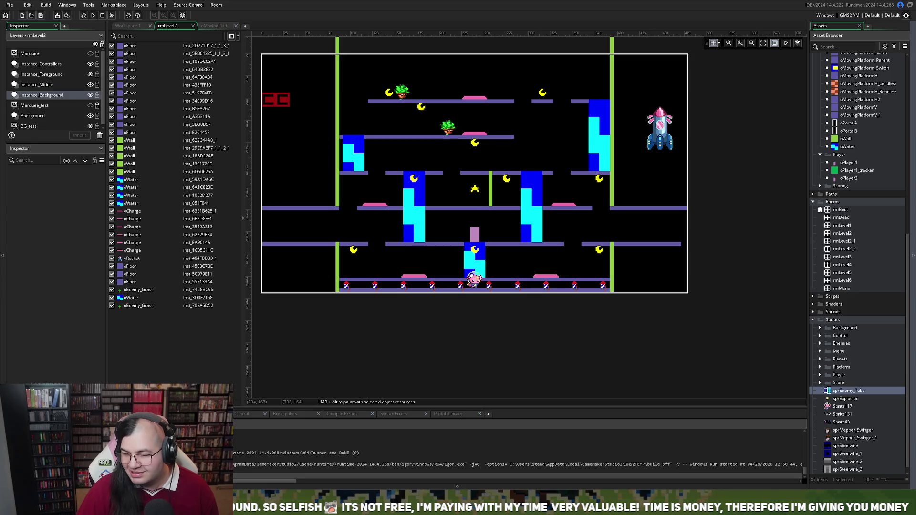
click(449, 124)
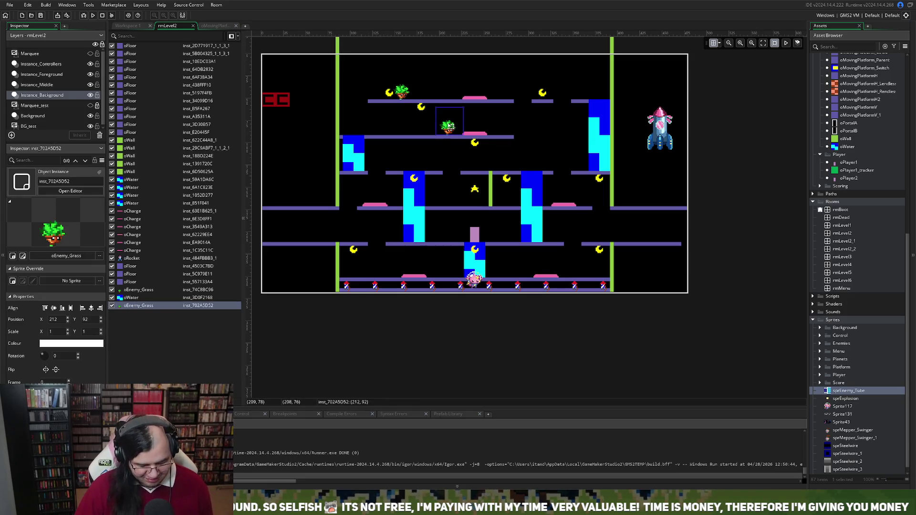
key(ctrl+v)
mouse_move(457, 136)
mouse_down()
mouse_move(453, 236)
mouse_move(454, 210)
mouse_move(387, 198)
mouse_move(509, 204)
mouse_move(501, 166)
mouse_move(487, 160)
mouse_move(553, 156)
mouse_move(566, 203)
mouse_move(558, 266)
mouse_move(512, 275)
mouse_up()
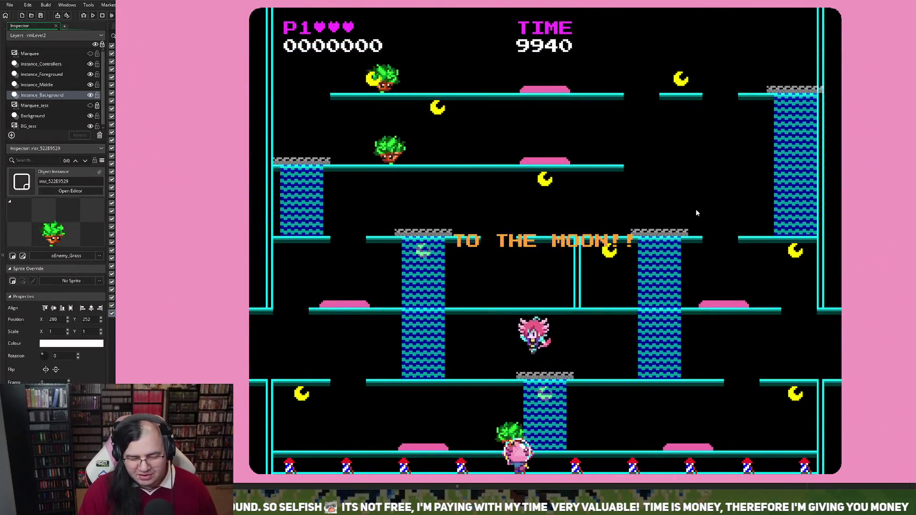
Move the player left and right through rmLevel2, then restart from the title menu
key(Left)
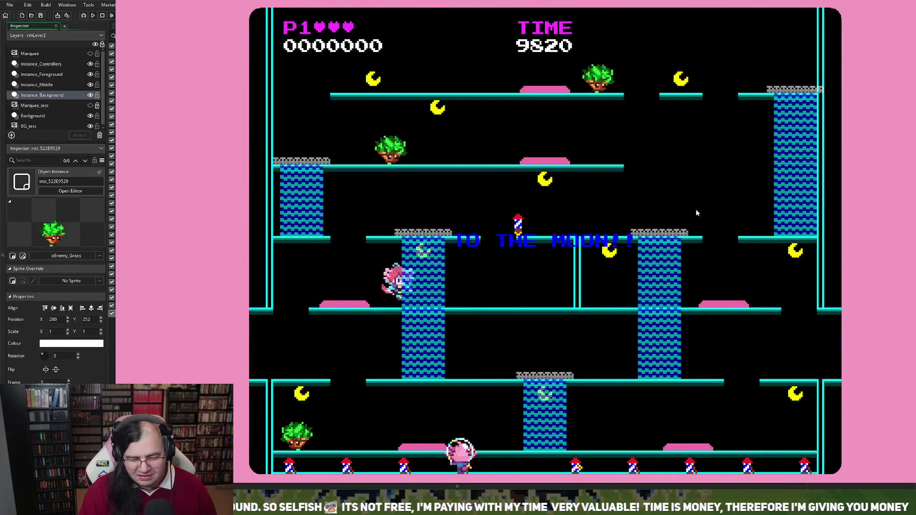
key(Left)
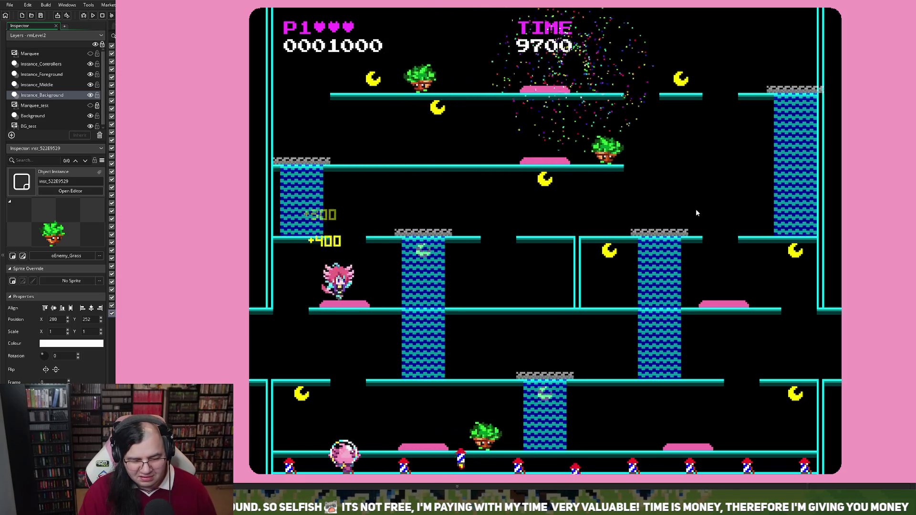
key(Left)
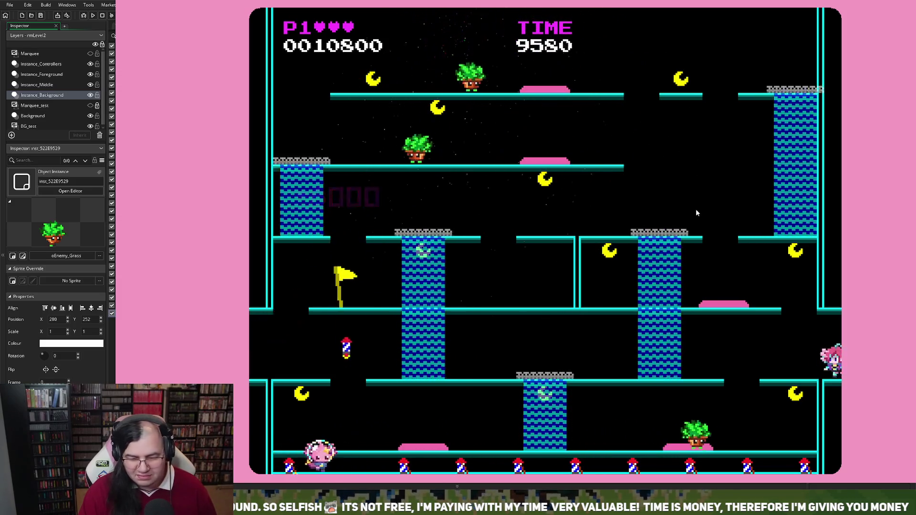
key(Right)
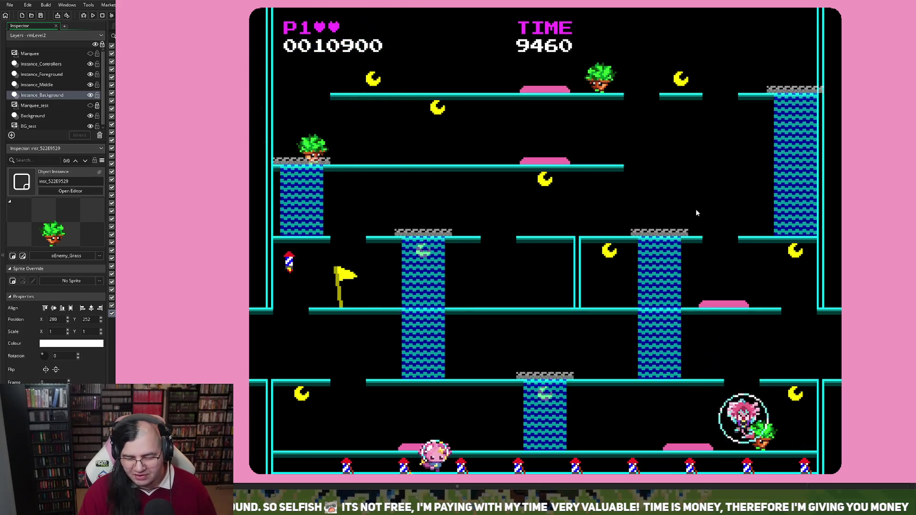
key(Escape)
key(Return)
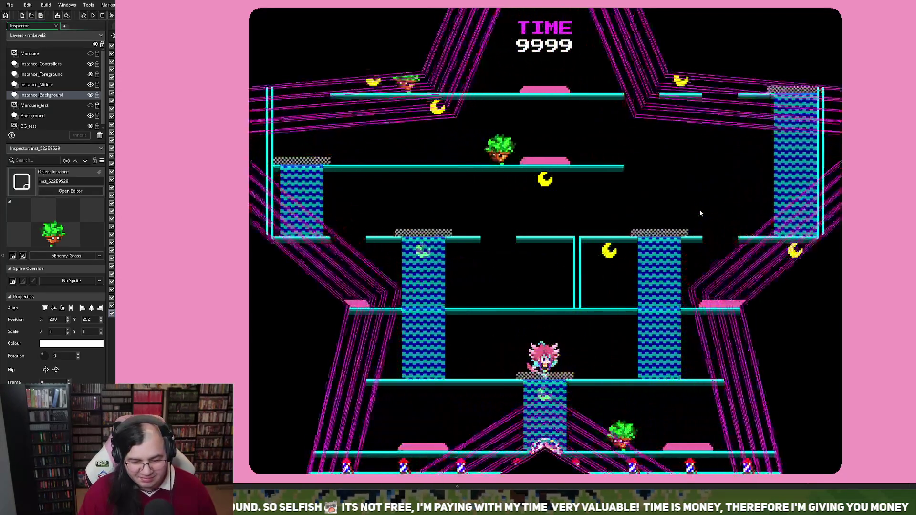
Climb the ladder, run and jump across the platforms, and play on to the 38250 high-score table
key(Left)
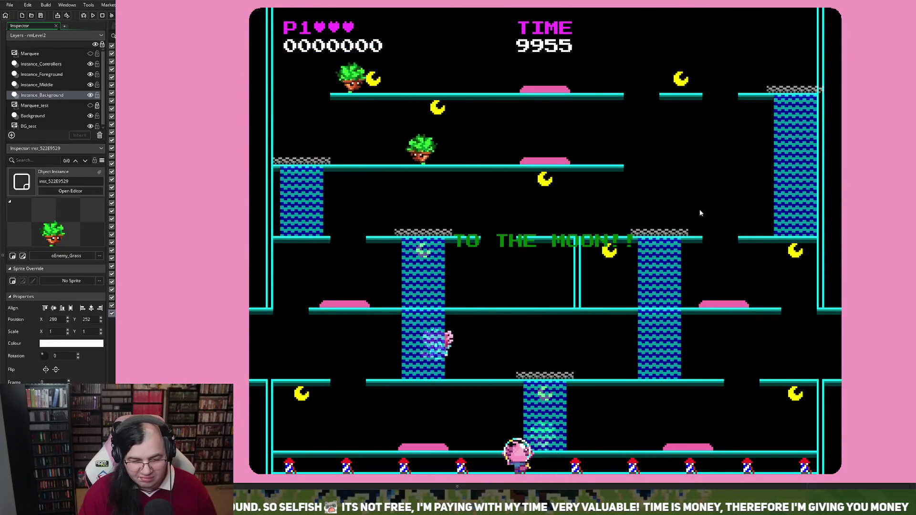
key(Up)
key(Up)
key(Left)
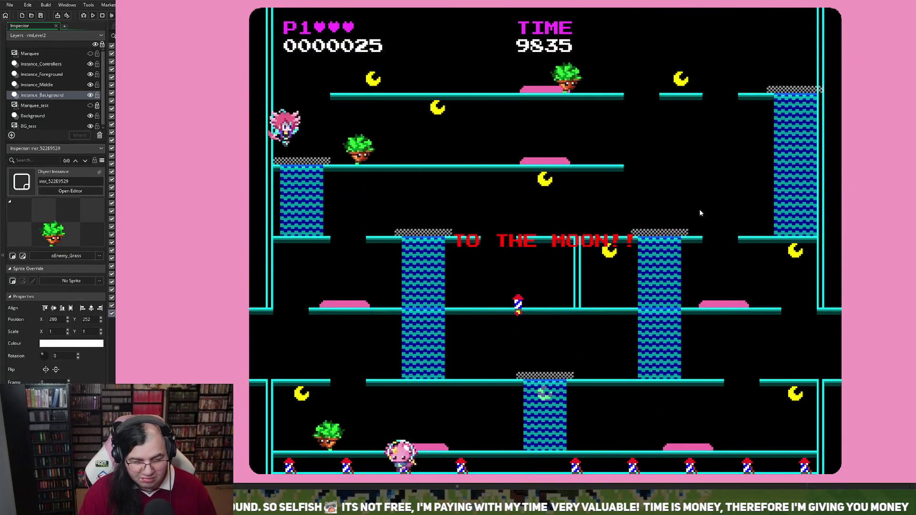
key(Right)
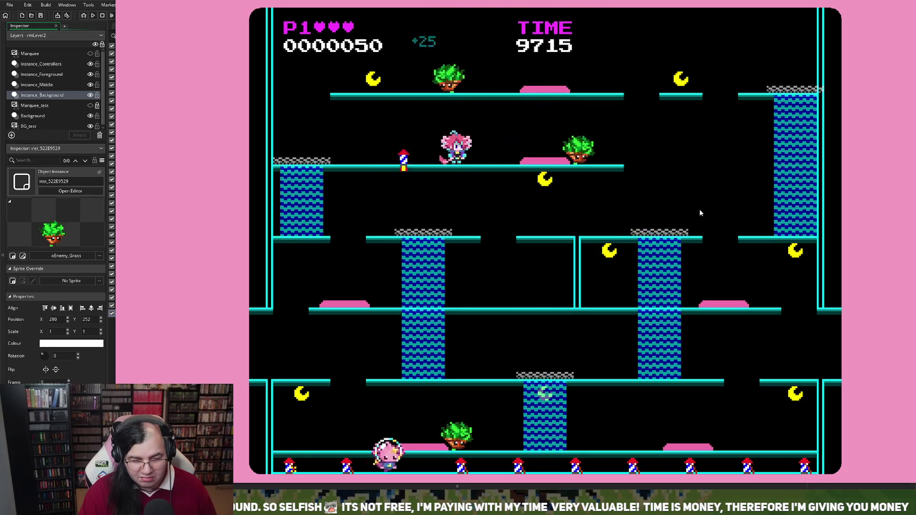
key(Right)
key(space)
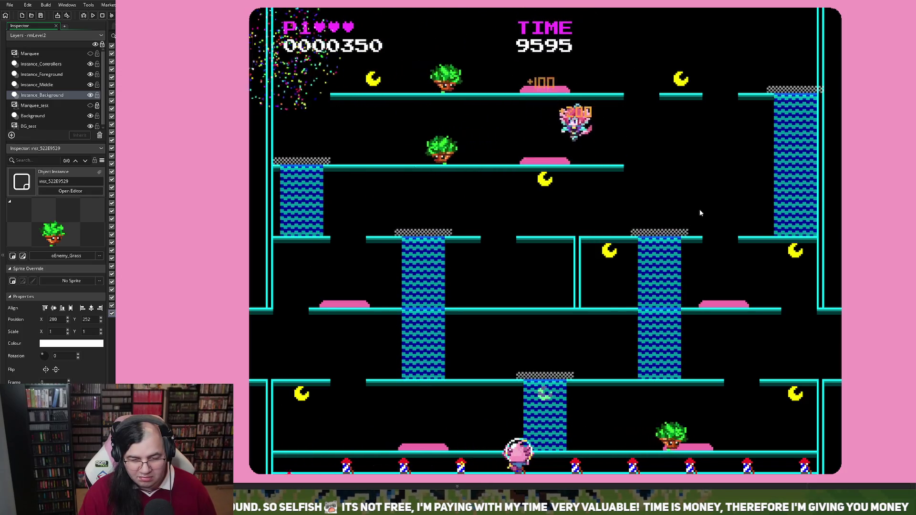
key(Right)
key(Right)
key(Left)
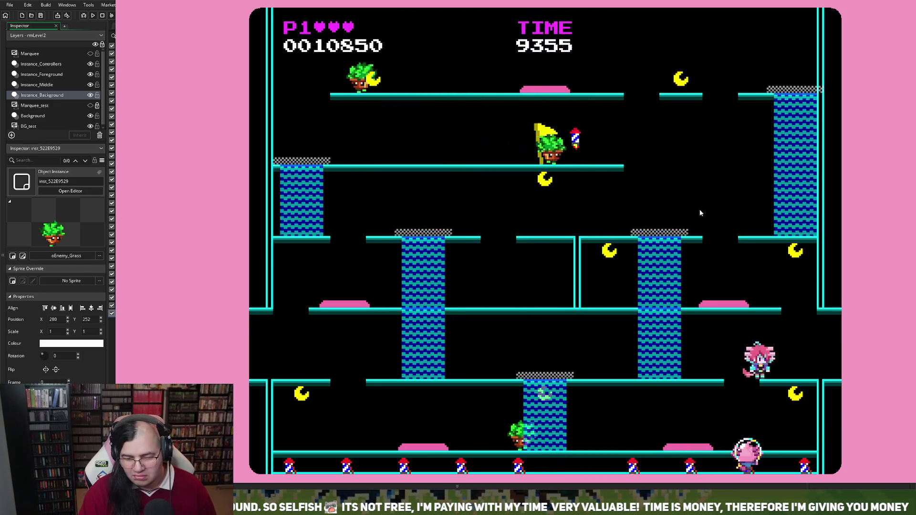
key(Left)
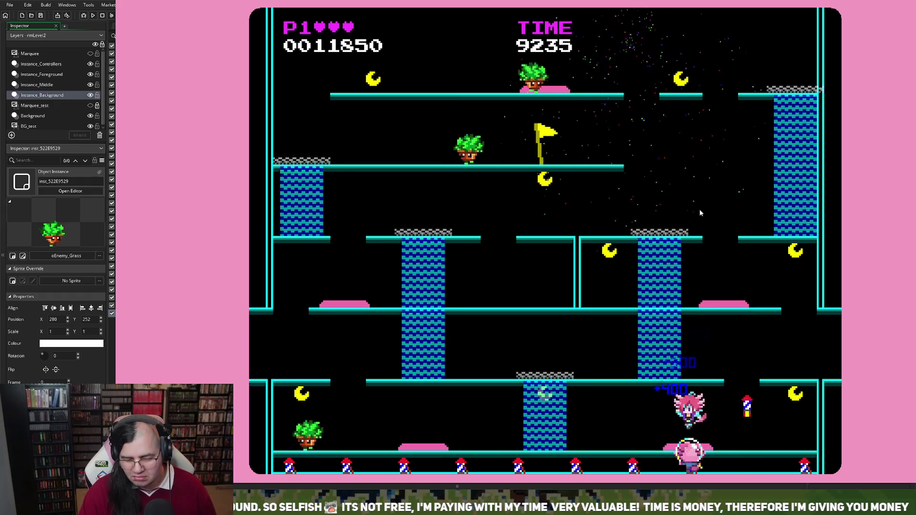
key(Right)
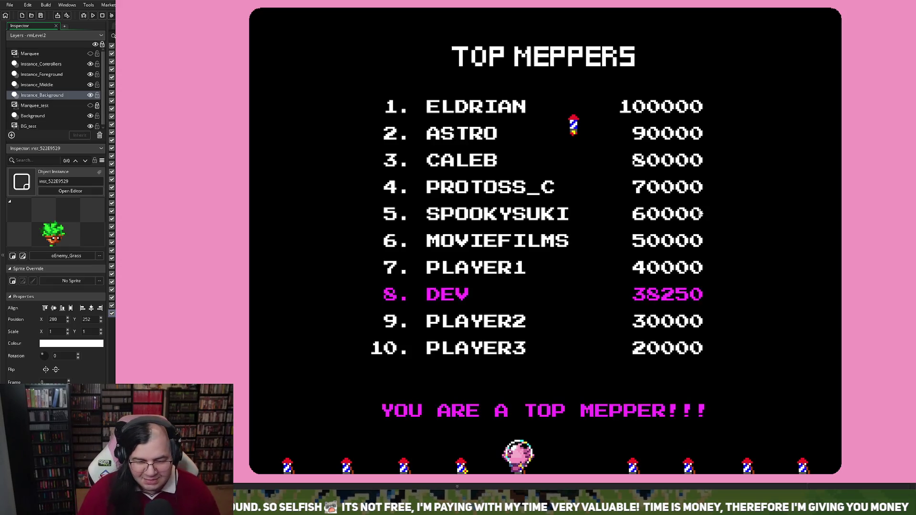
key(Return)
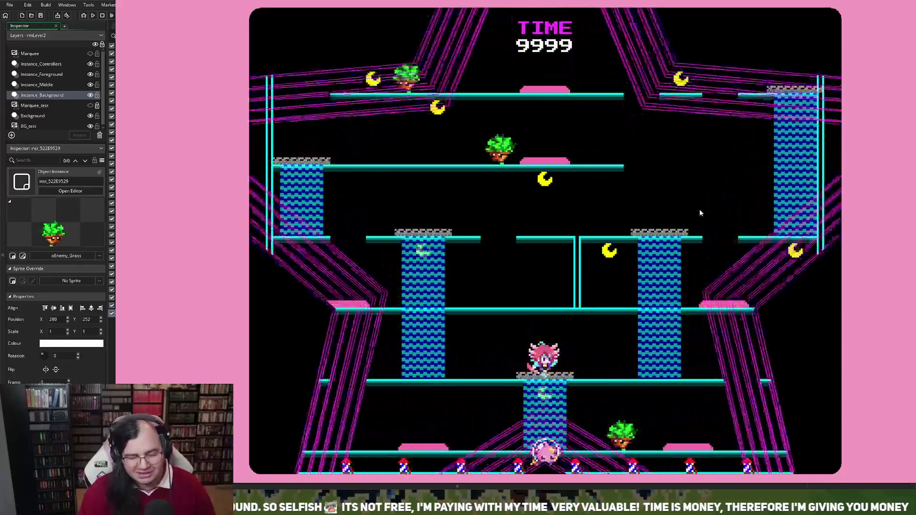
Jump and run across the upper platforms toward the top-right area
key(space)
key(Left)
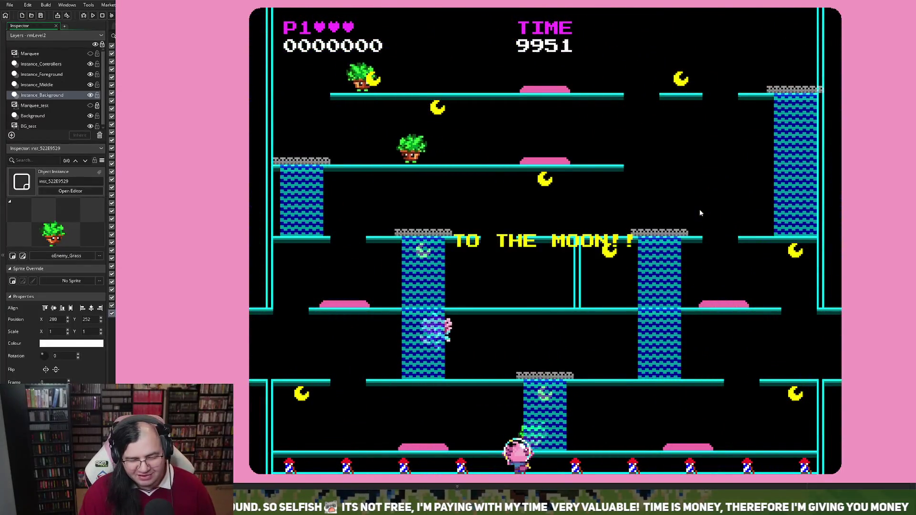
key(Left)
key(Right)
key(Right)
key(Left)
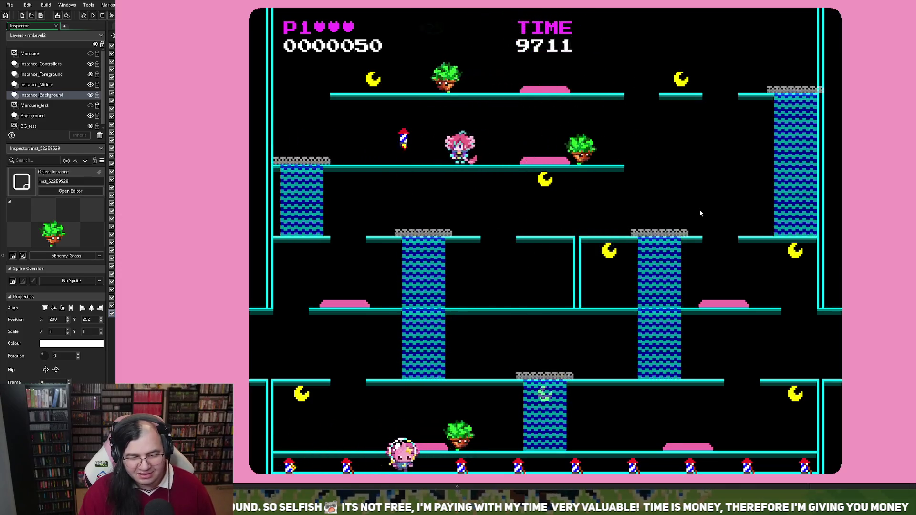
key(Right)
key(space)
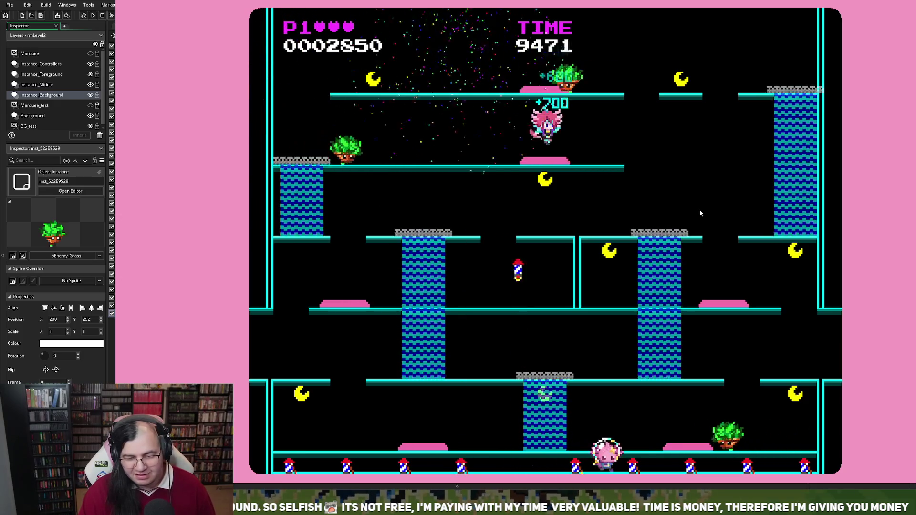
key(Right)
key(Right)
key(space)
key(Left)
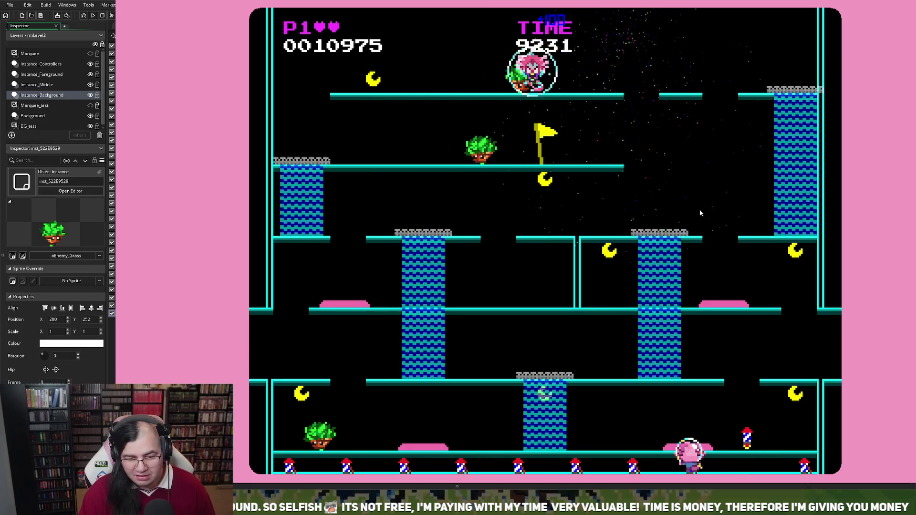
After respawning, bounce off the pink pad and drop to the bottom floor until the 32625 score table
key(Left)
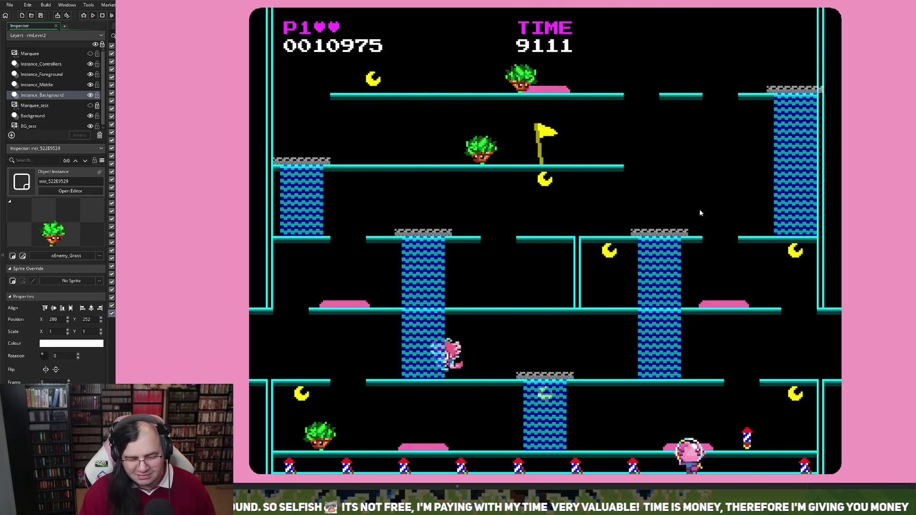
key(Left)
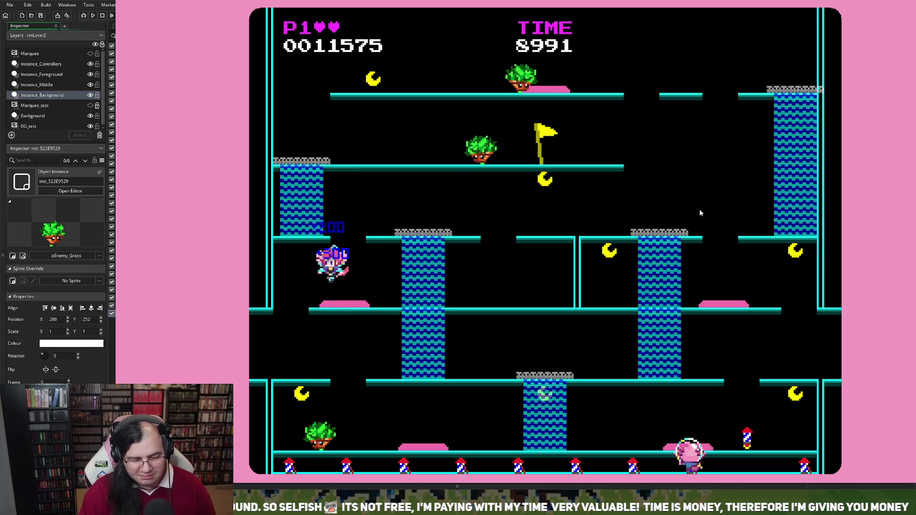
key(Left)
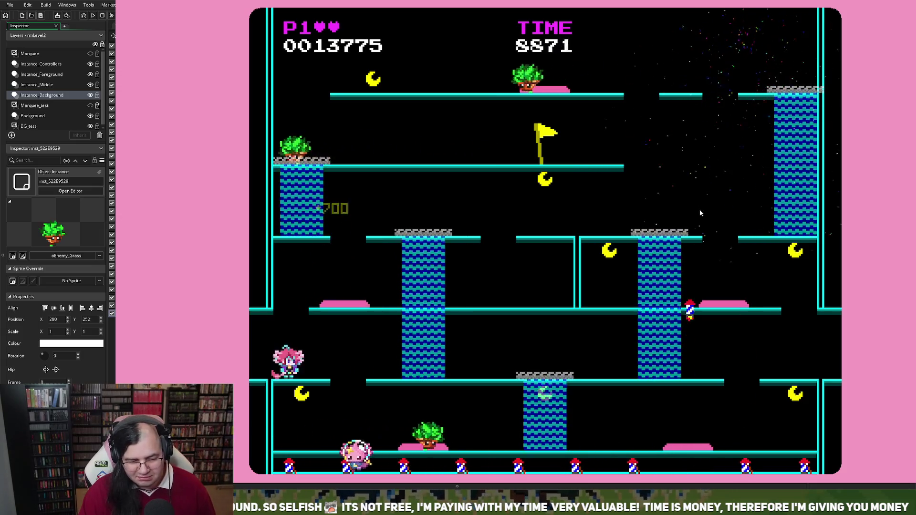
key(Right)
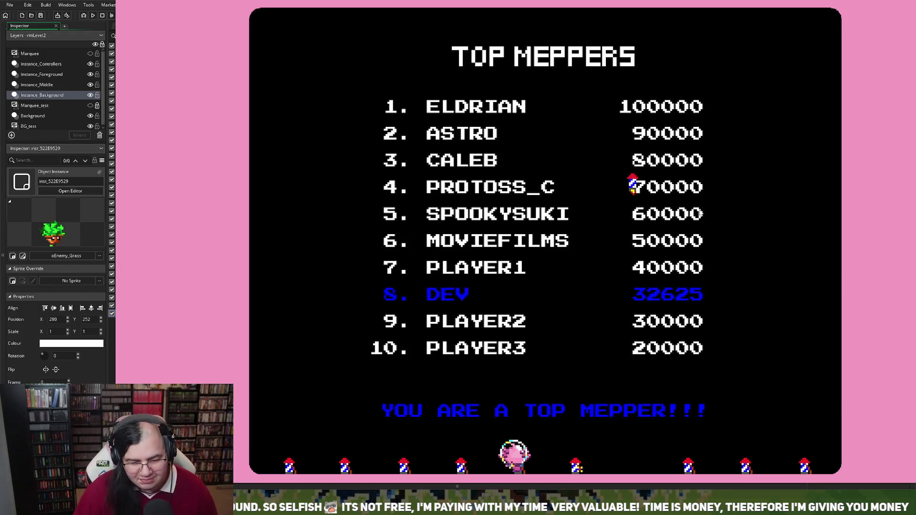
key(Return)
key(Return)
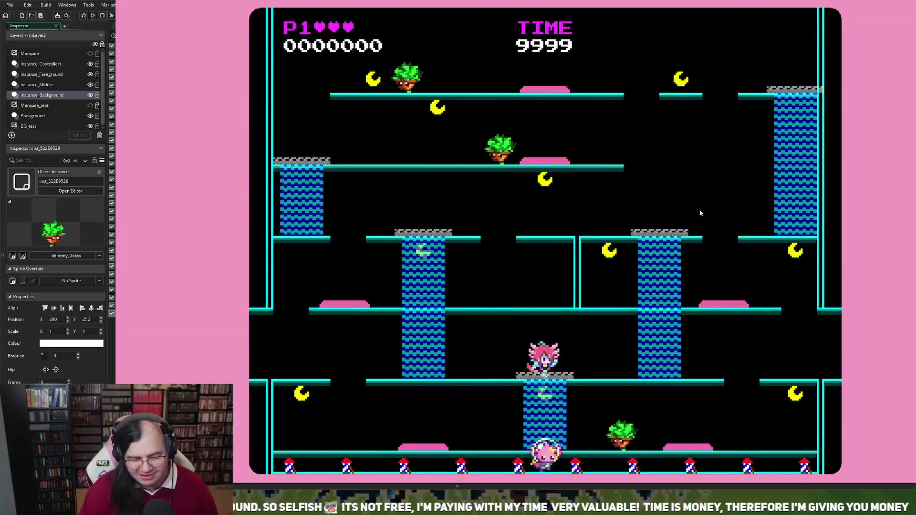
Move up-left and jump across the higher platforms
key(Left)
key(space)
key(Left)
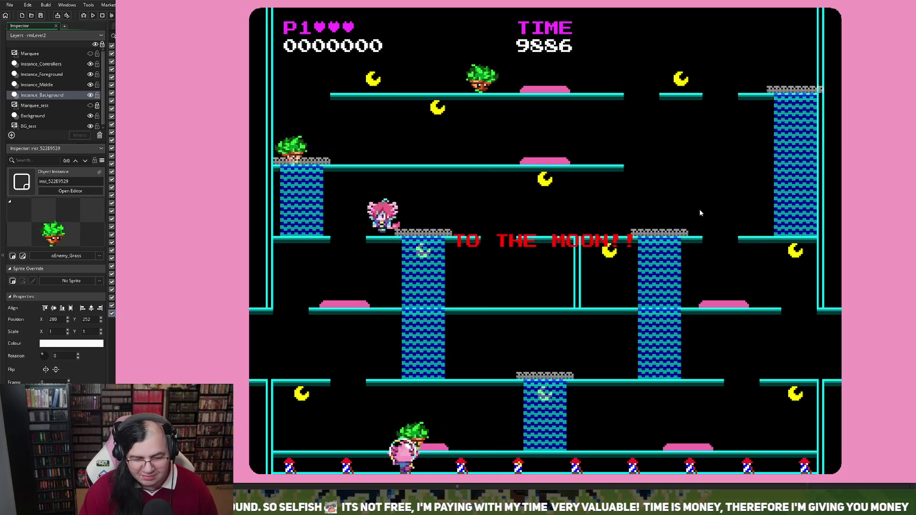
key(space)
key(Right)
key(Right)
key(space)
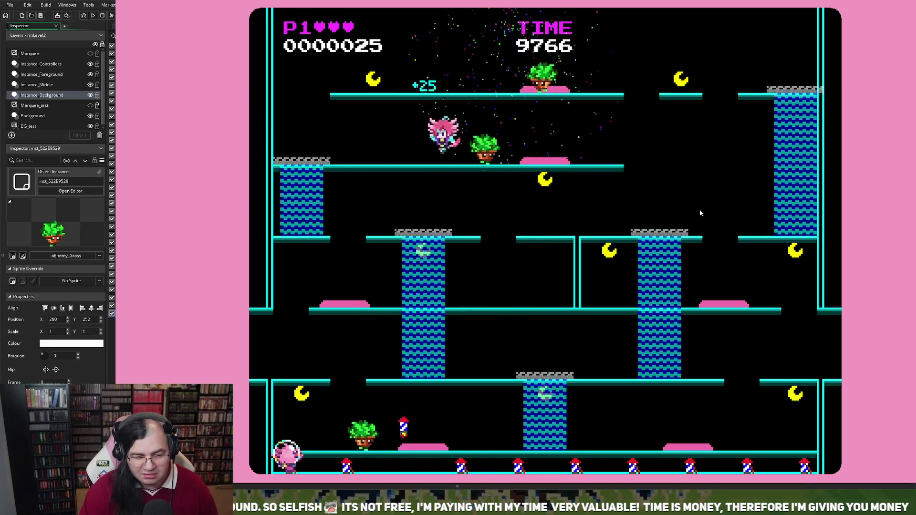
key(space)
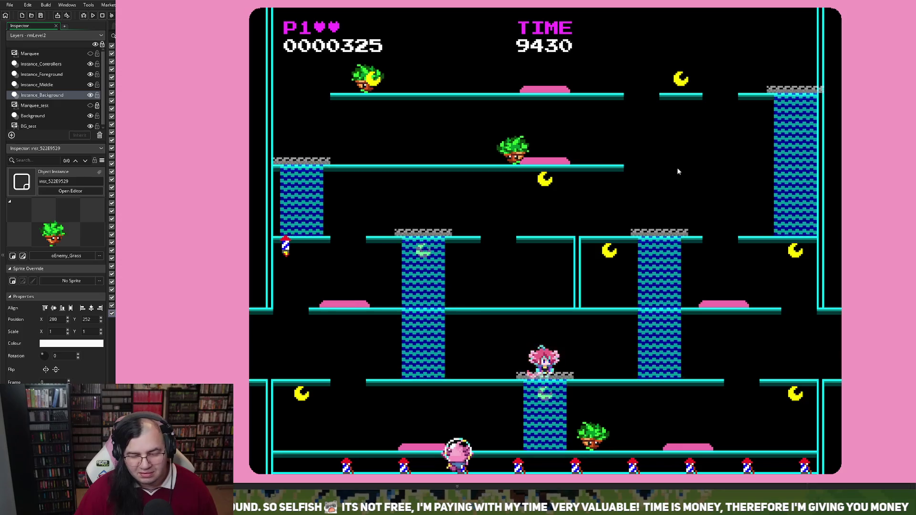
Restart the level, ride the geyser upward and collect a moon, ending at 39775 points
key(Return)
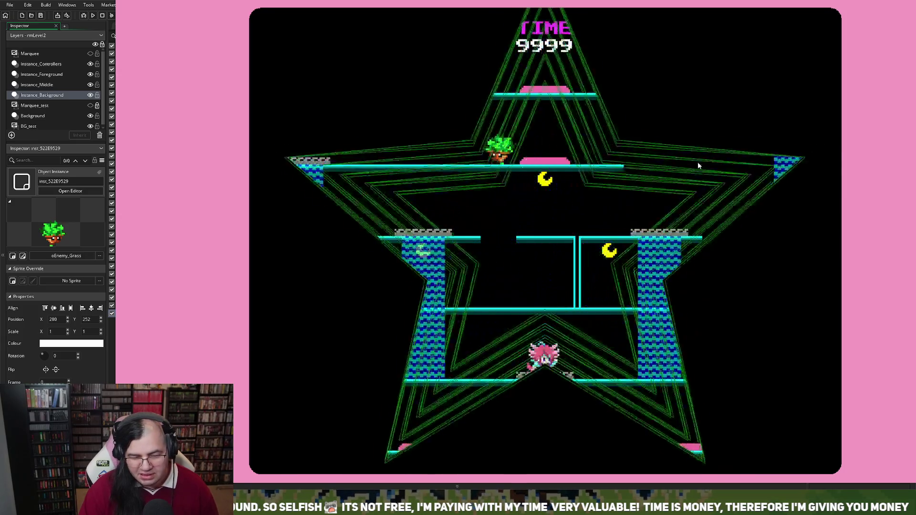
key(Left)
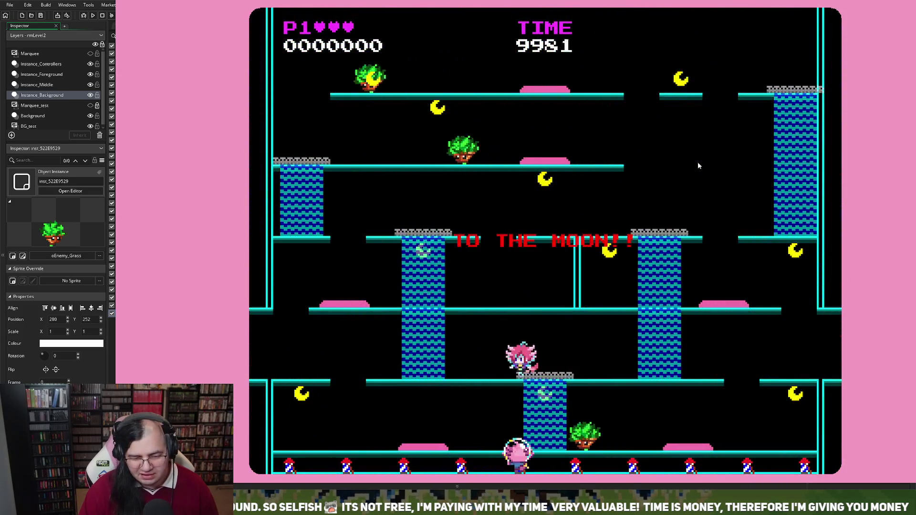
key(Right)
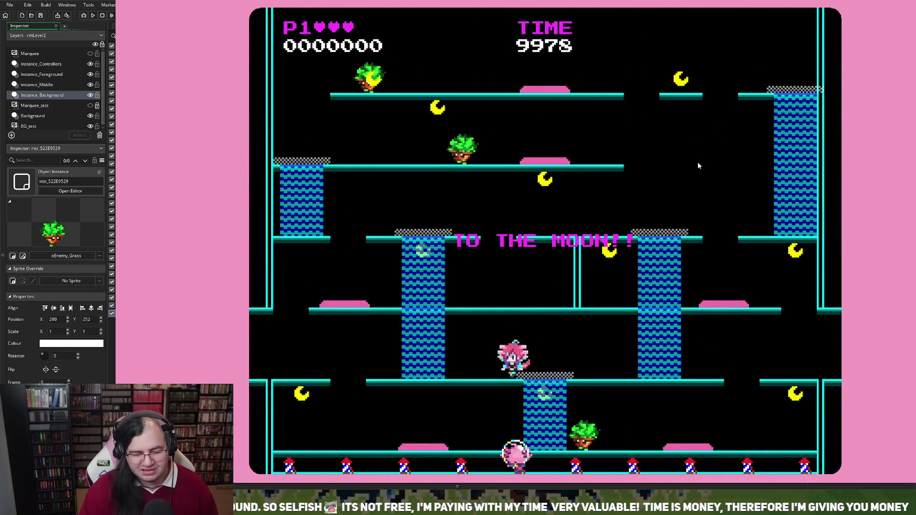
key(Right)
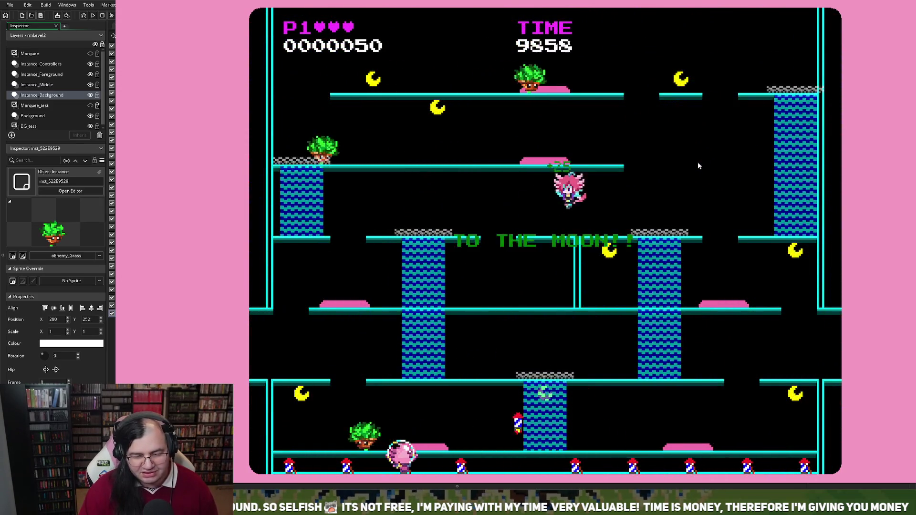
key(Right)
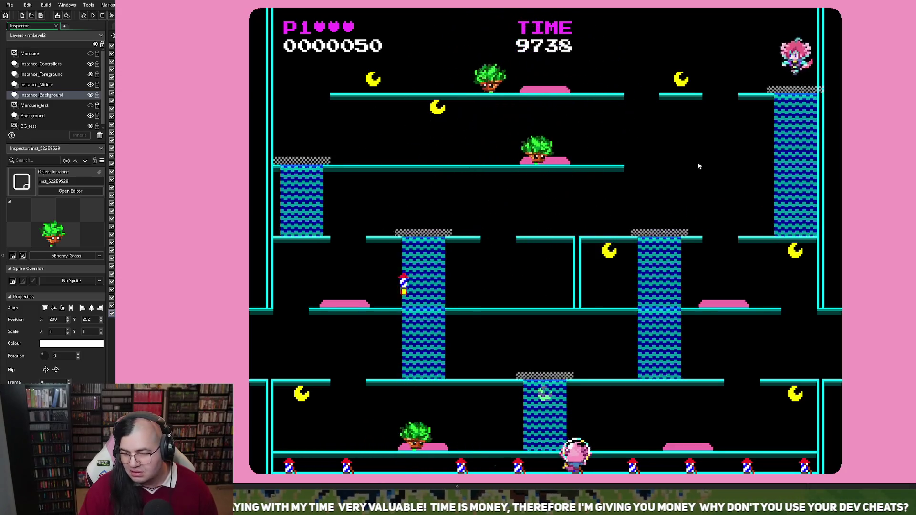
key(Left)
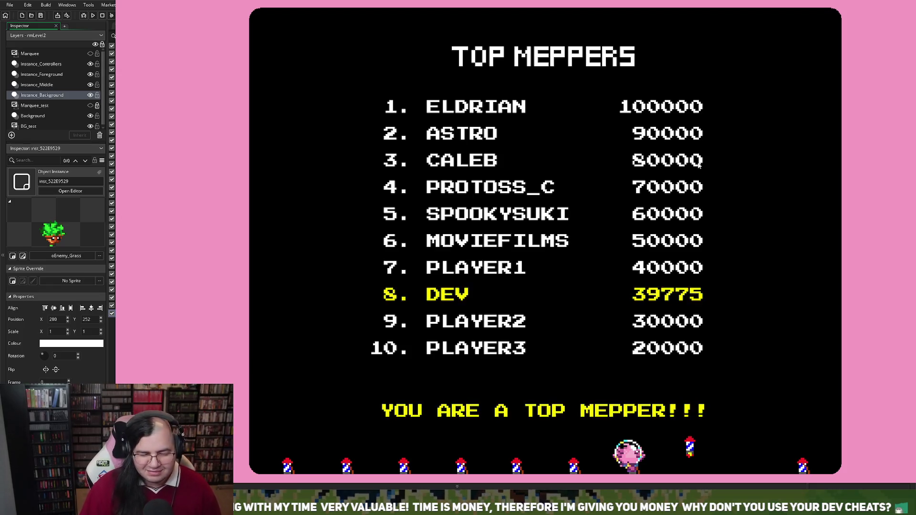
Start a new game, fly along the top collecting moons, then drop and climb the blue column
key(Return)
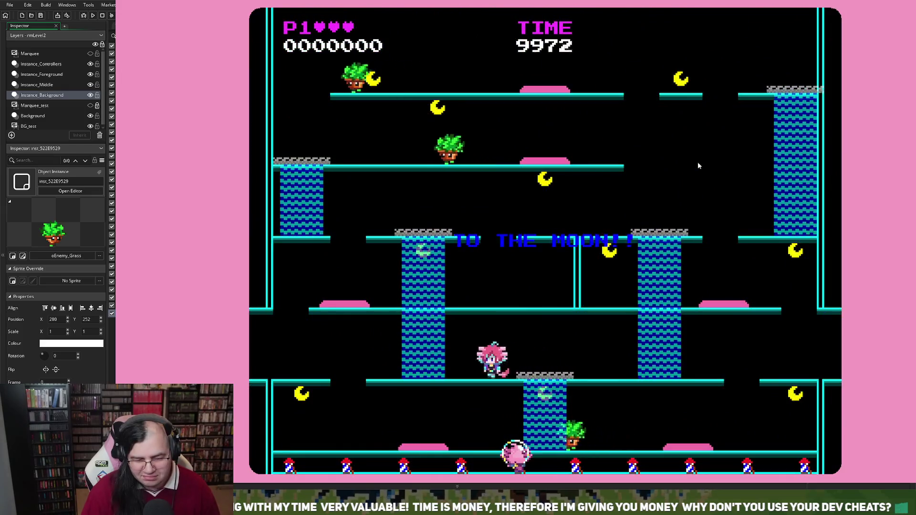
key(Right)
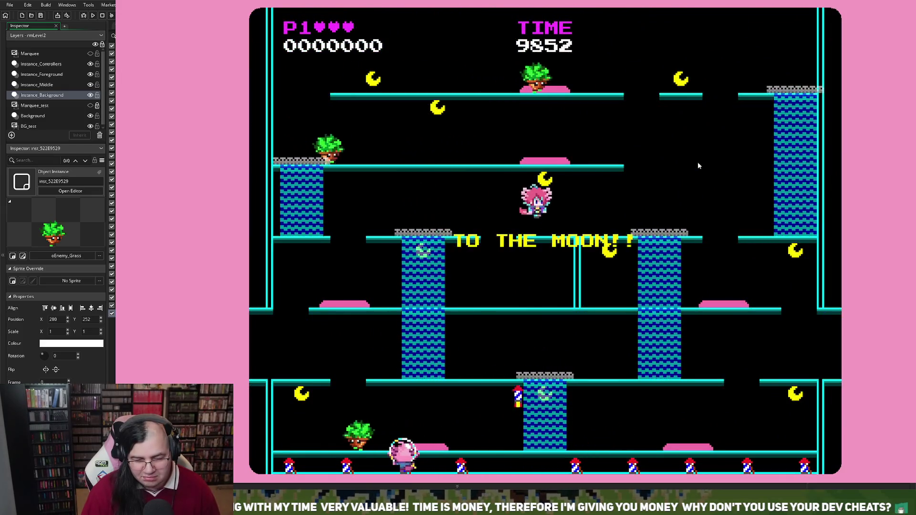
key(Up)
key(Left)
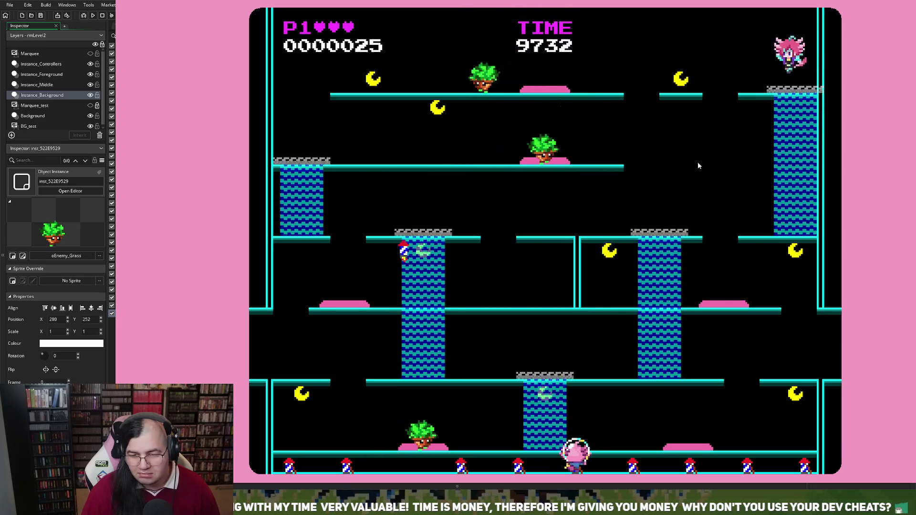
key(Left)
key(Down)
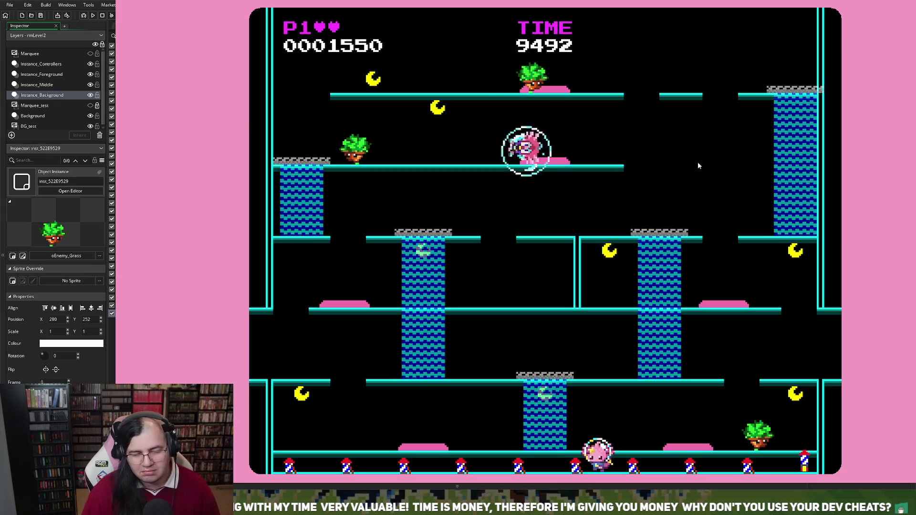
key(Left)
key(Up)
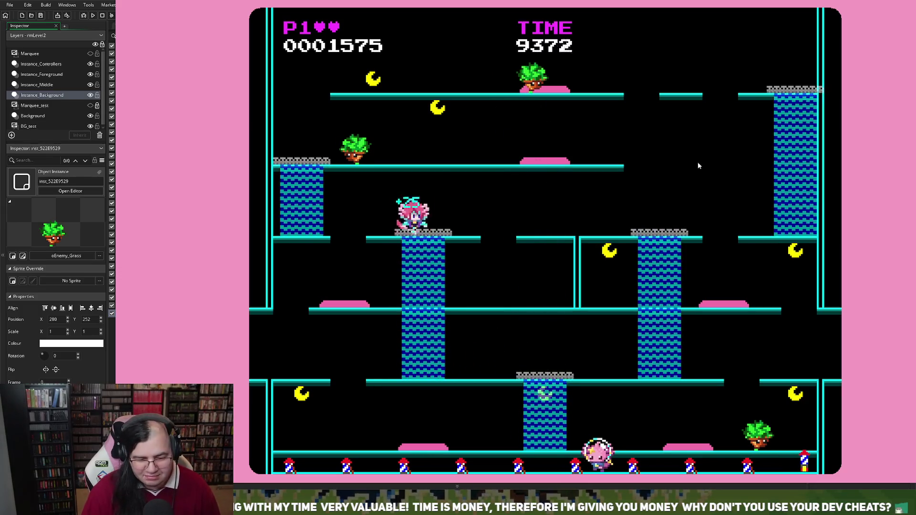
Jump for bonus points, drop to lower platforms and run along the bottom floor to a 34000 finish
key(Left)
key(space)
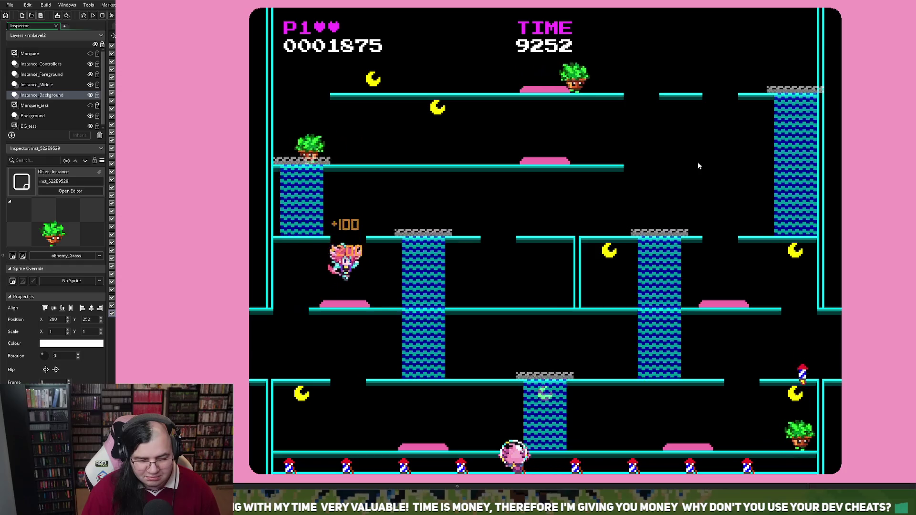
key(Left)
key(Right)
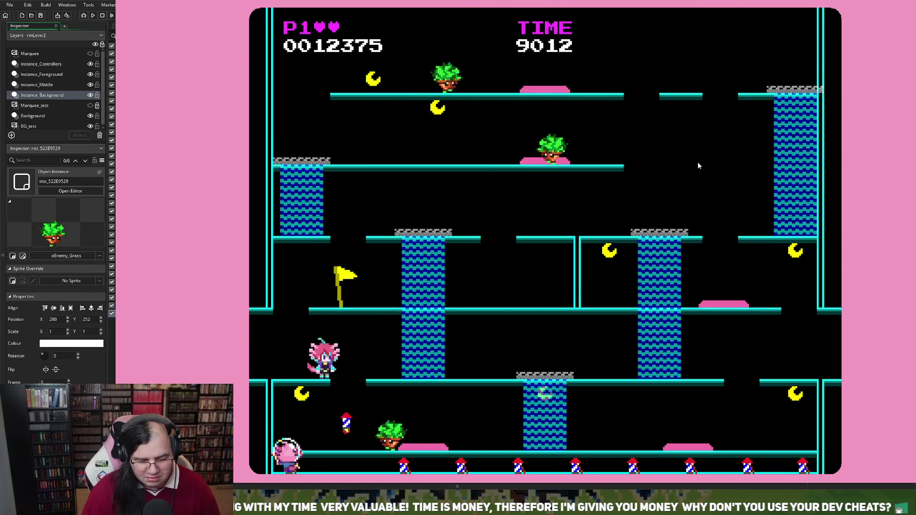
key(space)
key(Right)
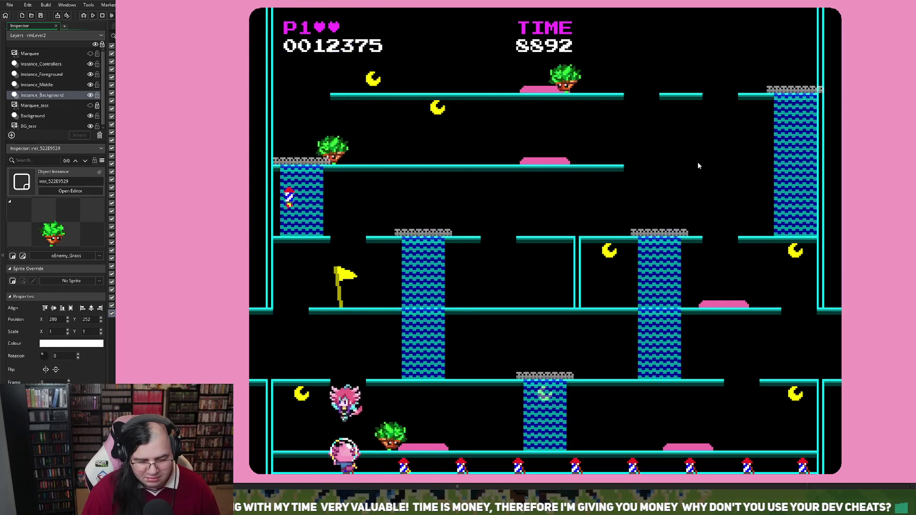
key(Right)
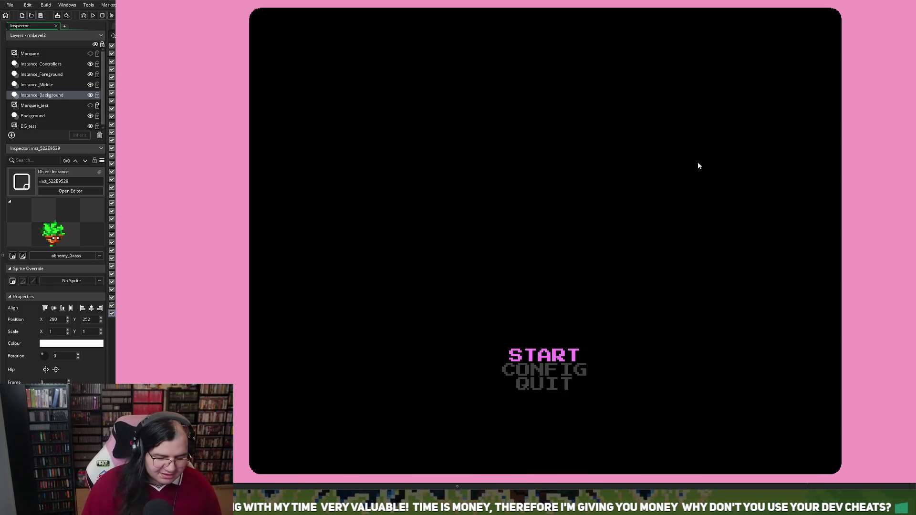
Start another game and climb the ladder toward the upper platform
key(Return)
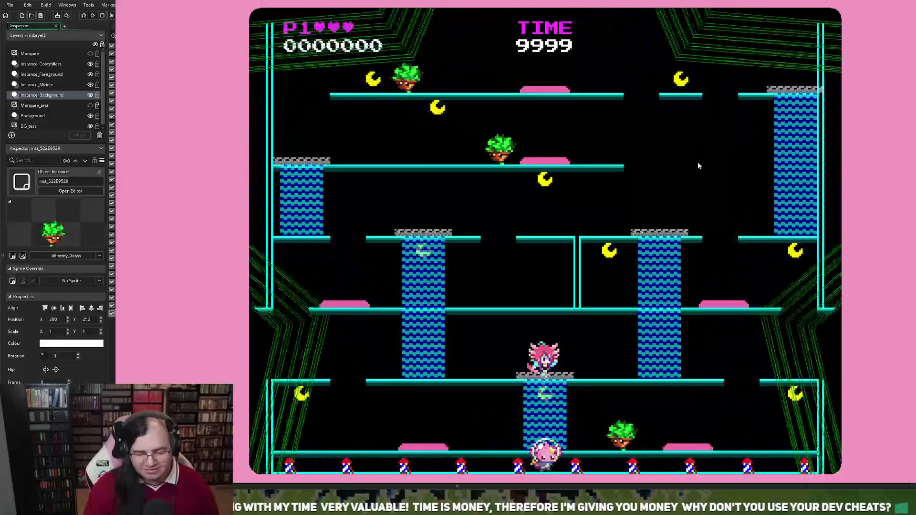
key(Left)
key(Up)
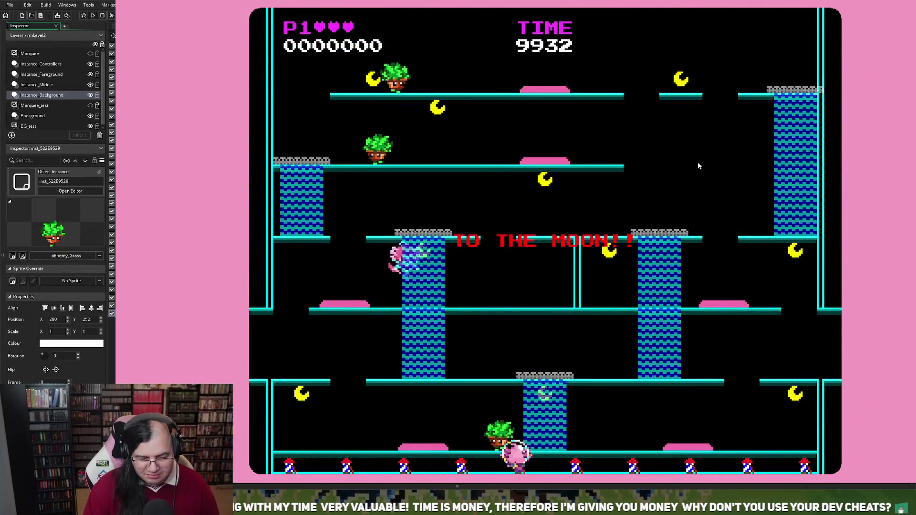
Climb the right-side ladder, head left along the top and stomp the plant enemy
key(Right)
key(Up)
key(Left)
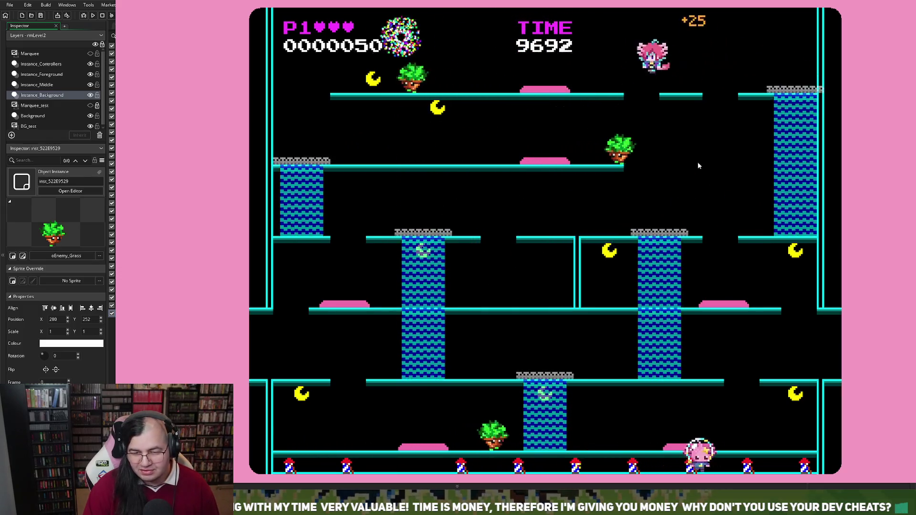
key(Left)
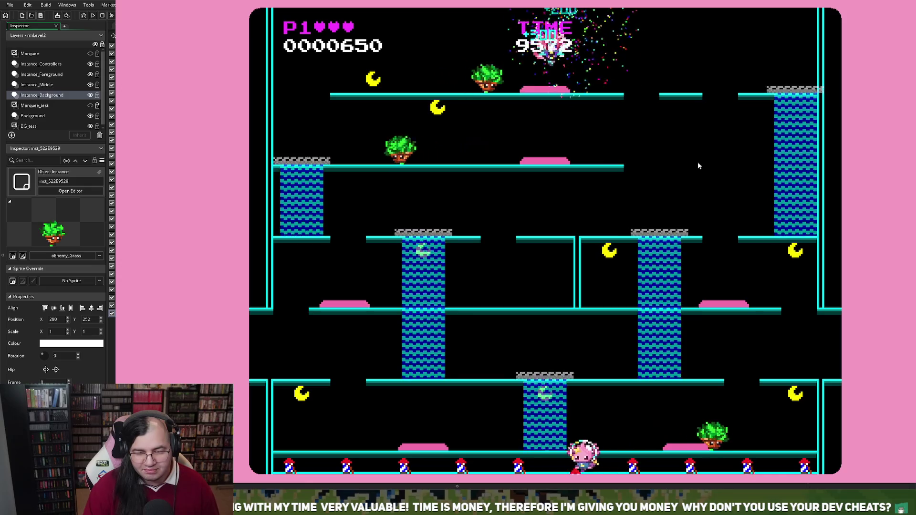
key(Left)
key(Left)
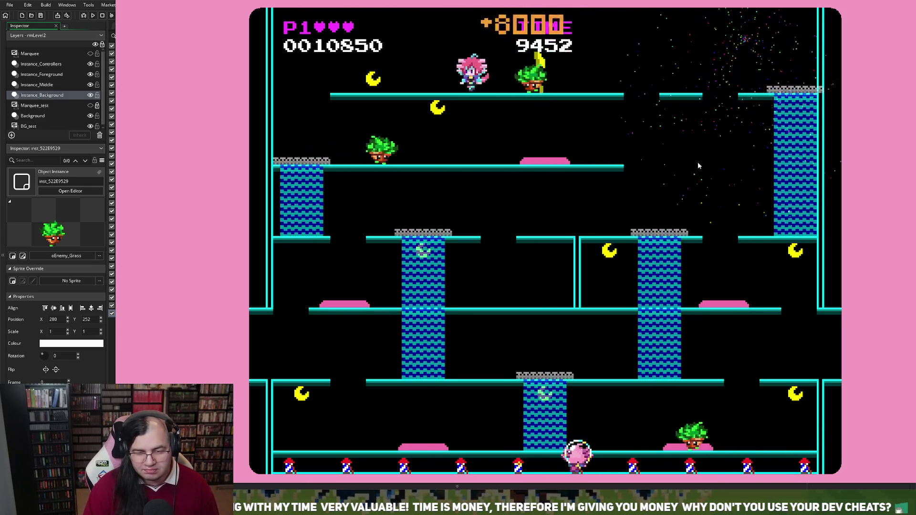
Drop to the second platform, move right, then jump left up to the upper-left platform
key(Right)
key(Right)
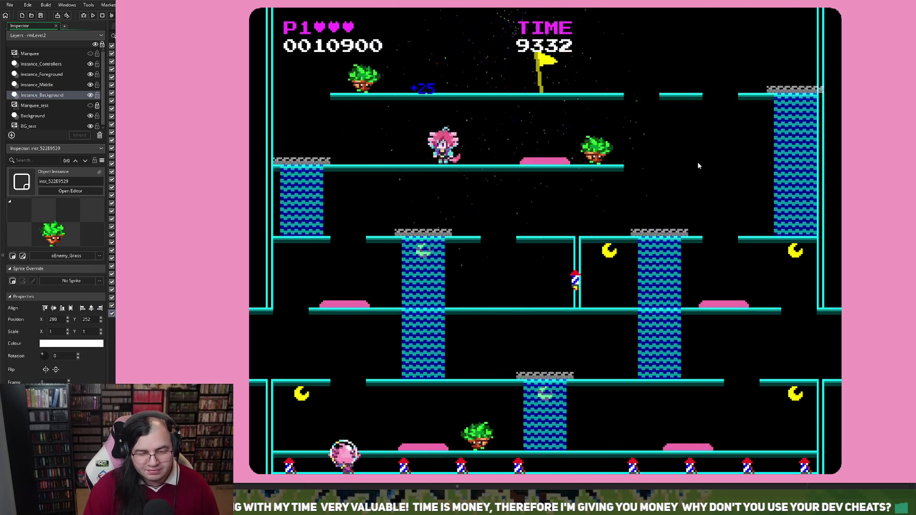
key(Left)
key(Right)
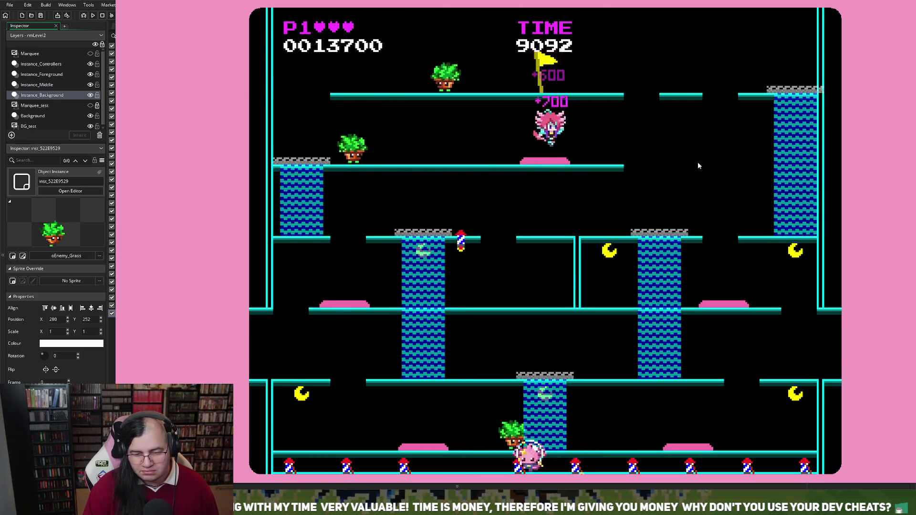
key(Right)
key(Right)
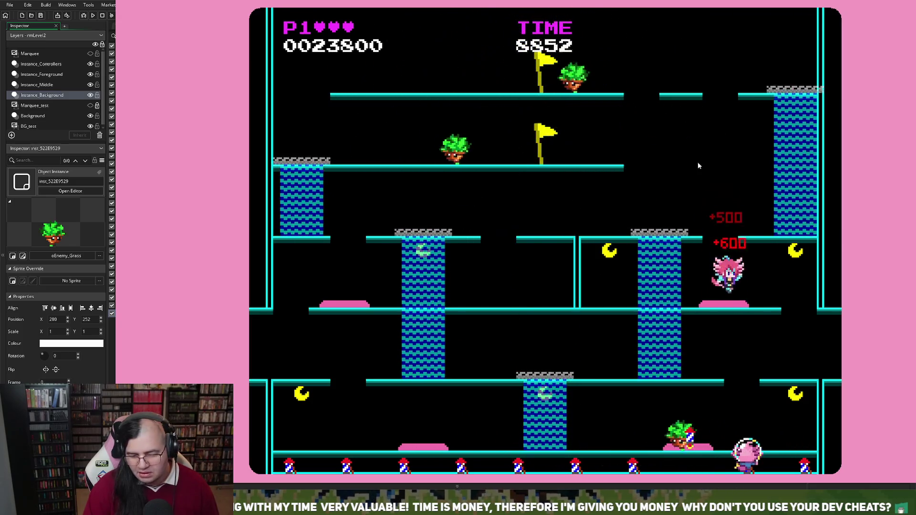
key(Left)
key(space)
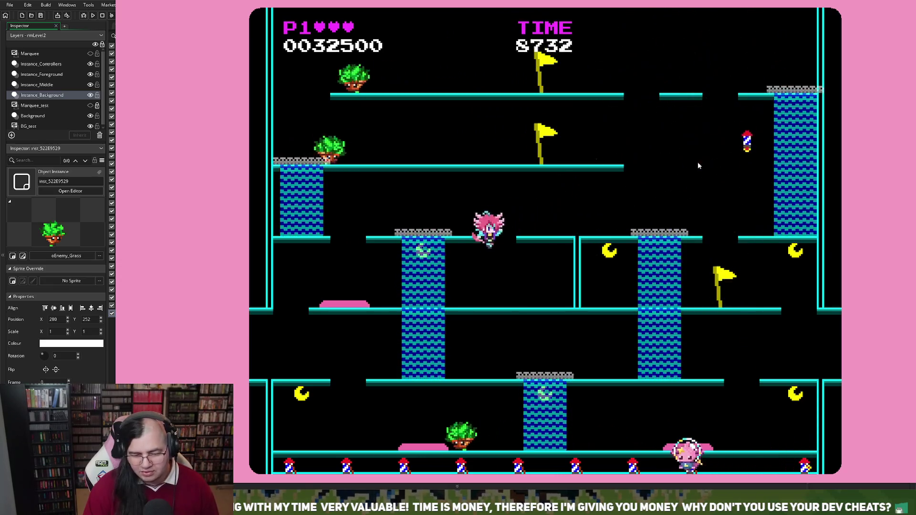
key(Left)
key(space)
Move along the upper-left platform, drop to lower platforms, and head back to the upper-left ladder
key(Right)
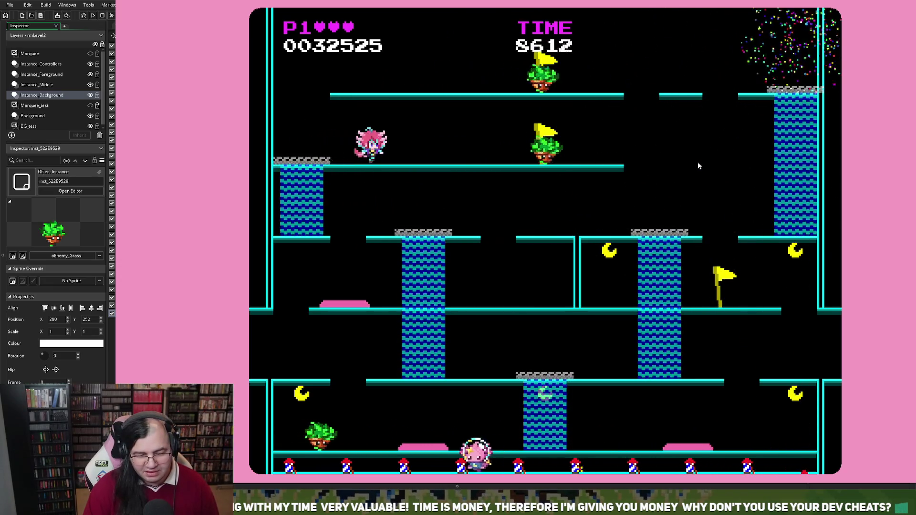
key(Left)
key(Right)
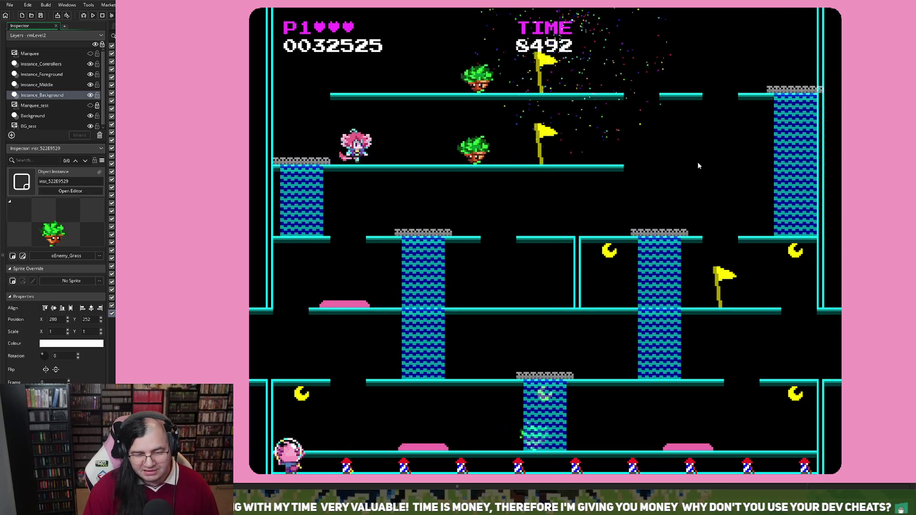
key(Right)
key(Left)
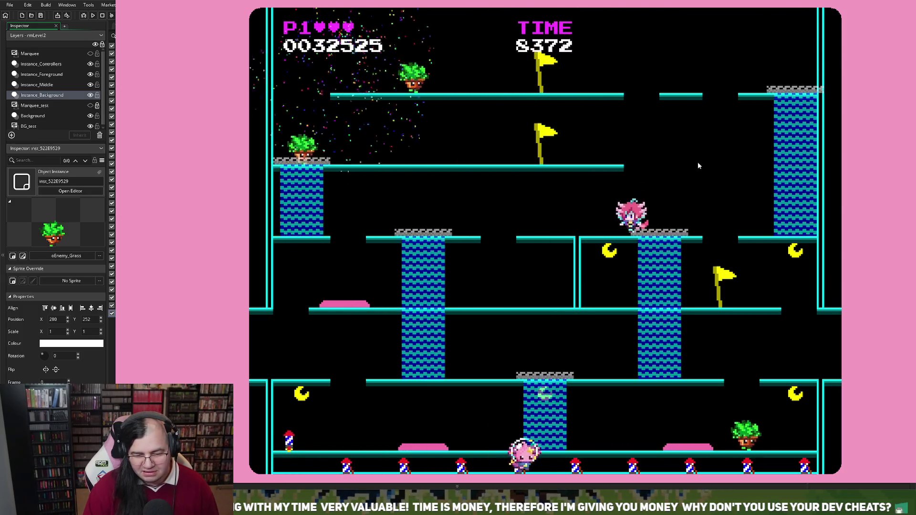
key(Left)
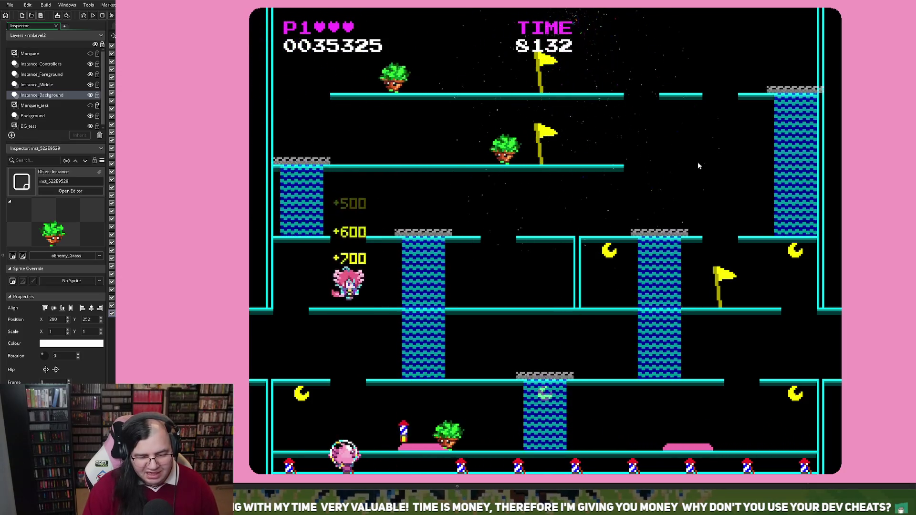
key(Right)
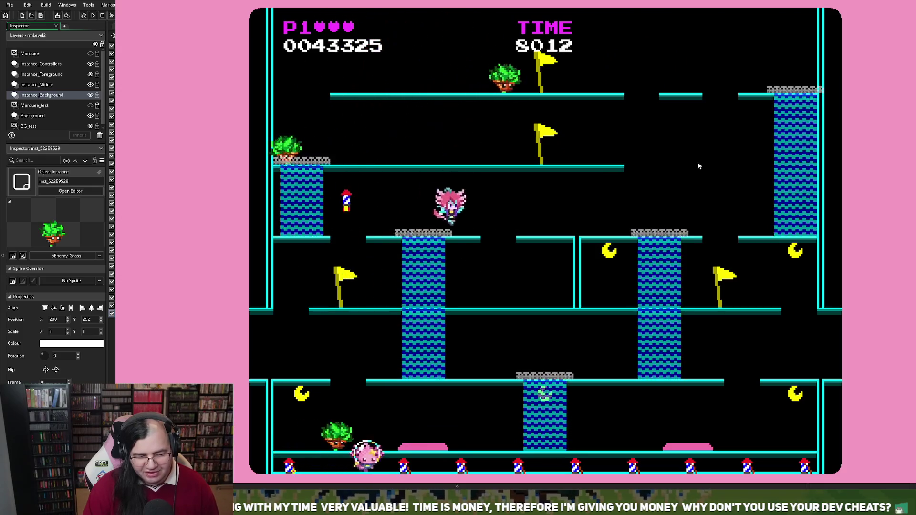
key(Left)
After respawning, drop onto a bubbled enemy on the floor, reaching 46950 points with one life
key(Right)
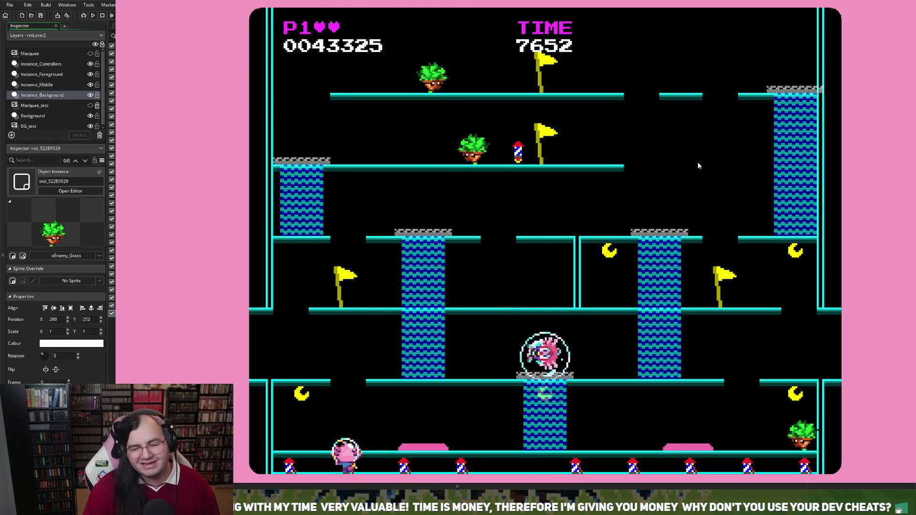
key(Left)
key(Left)
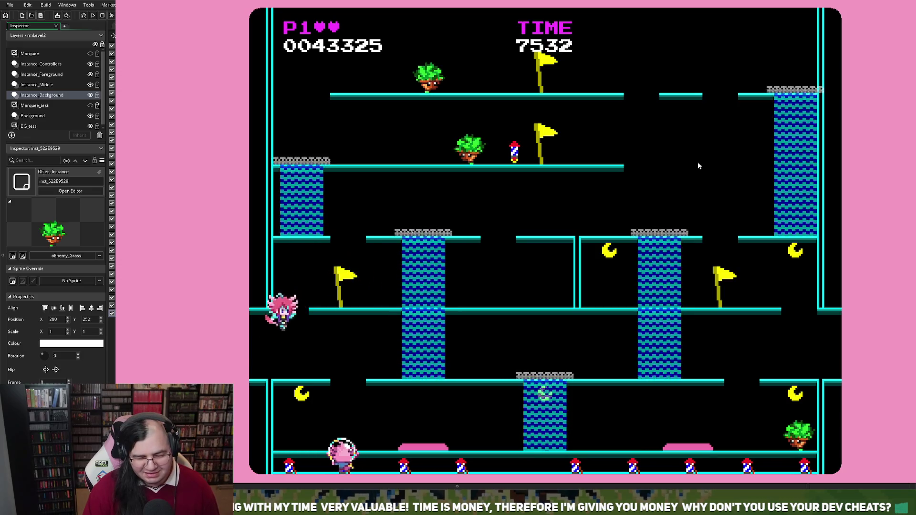
key(Right)
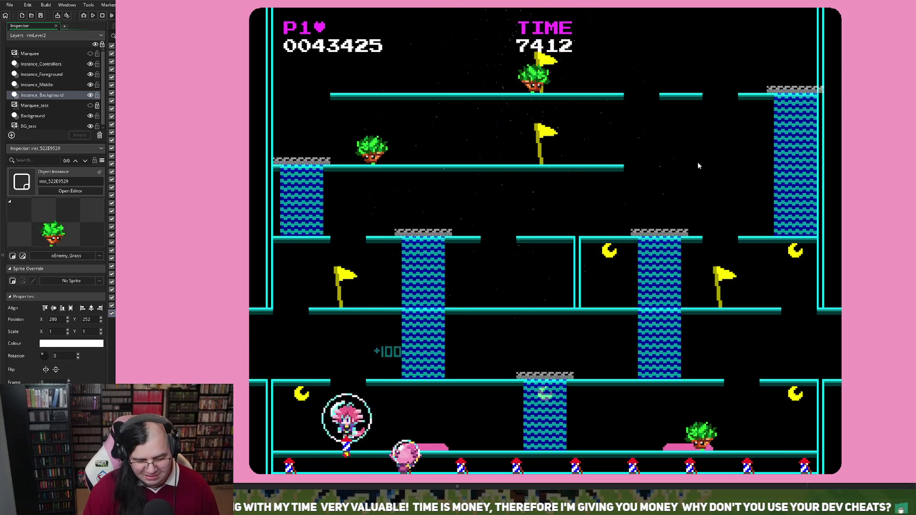
key(Left)
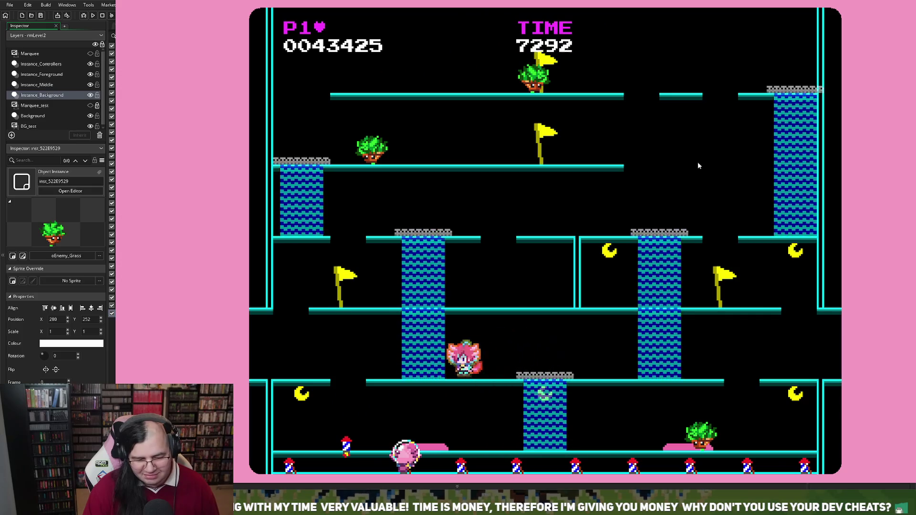
key(Left)
key(Right)
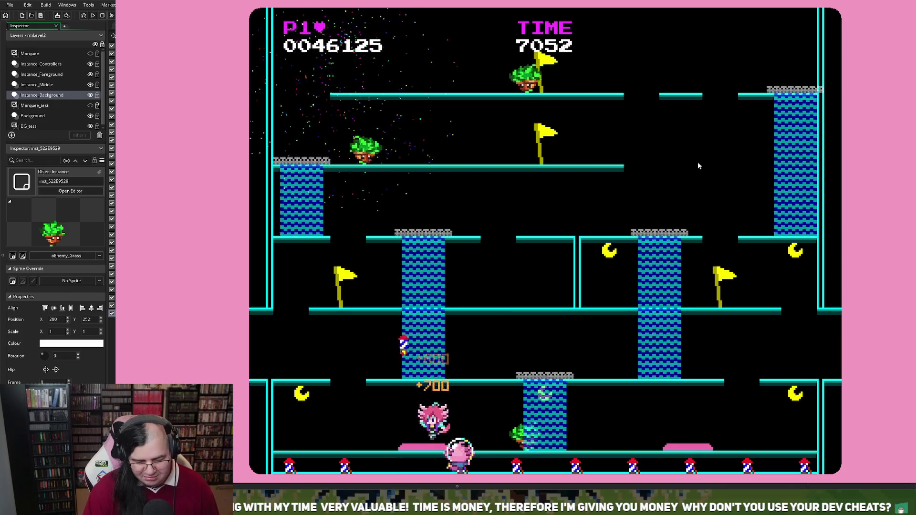
key(Left)
key(Right)
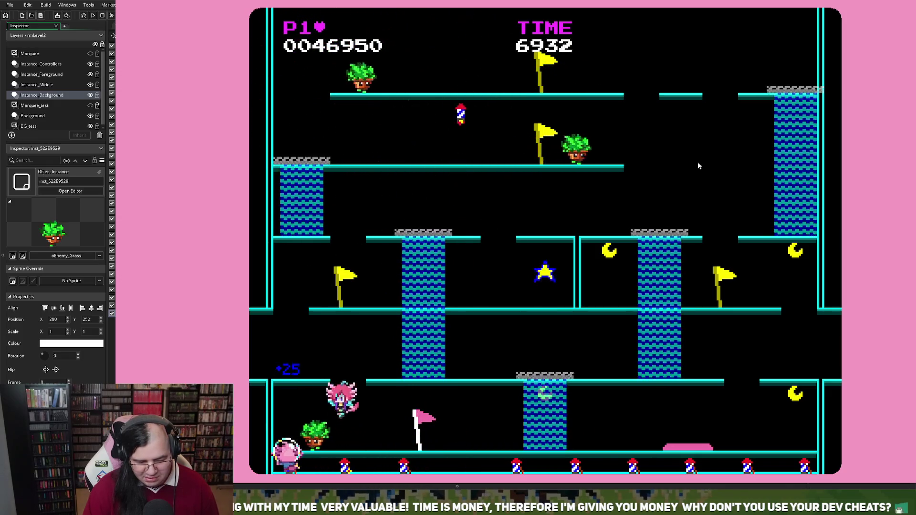
Steer the player up and along the upper floor of rmLevel2 with the arrow keys
key(Left)
key(Up)
key(Right)
key(Left)
key(Up)
key(Right)
key(Right)
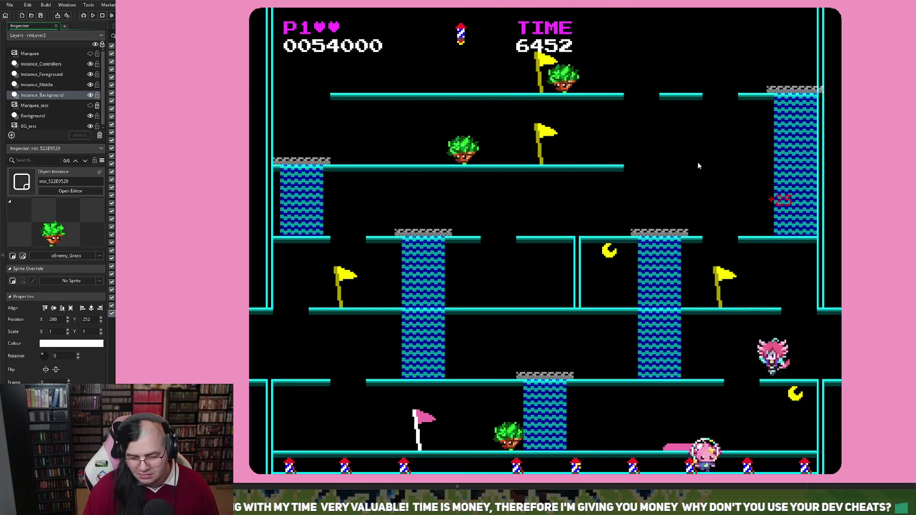
Drop to the bottom floor, run the player back and forth, then close the game
key(Left)
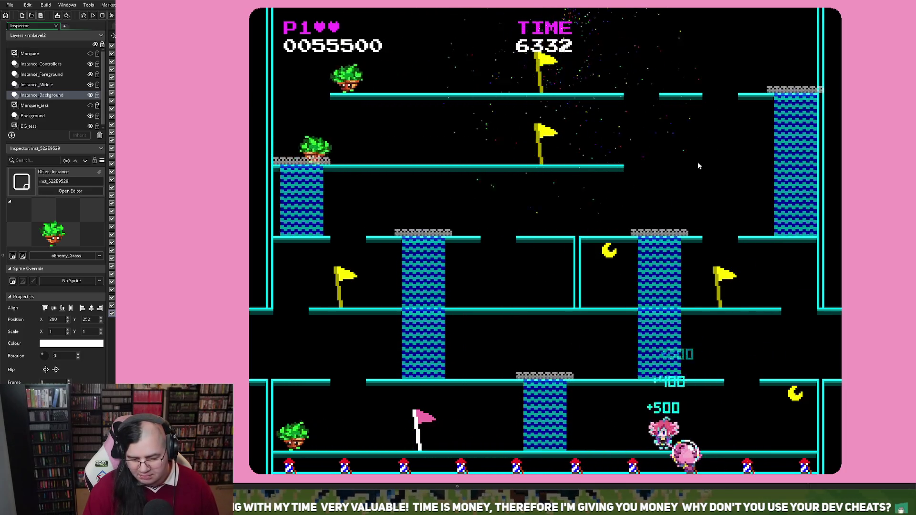
key(Left)
key(Left)
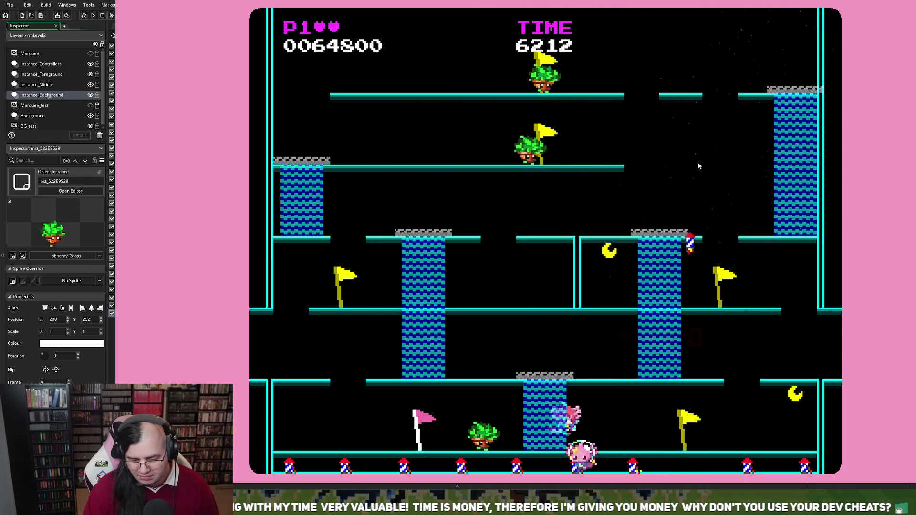
key(Left)
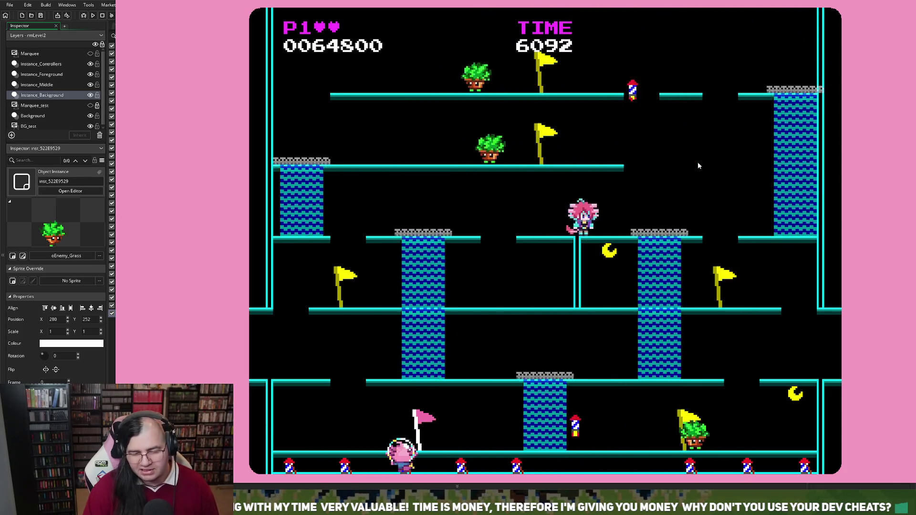
key(Right)
key(Right)
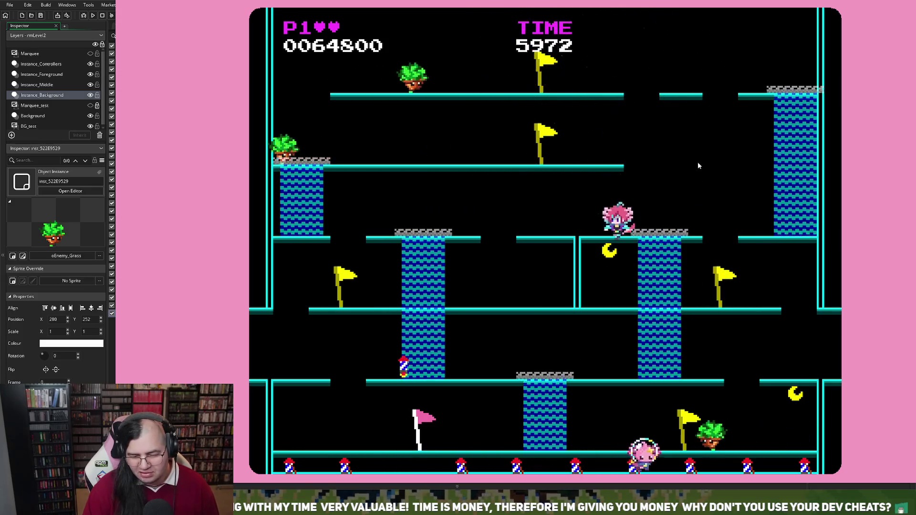
key(Left)
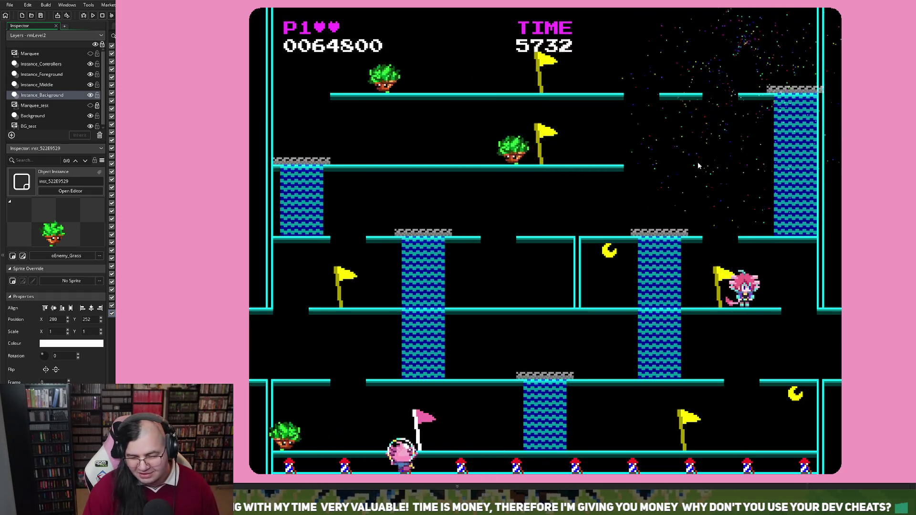
key(Right)
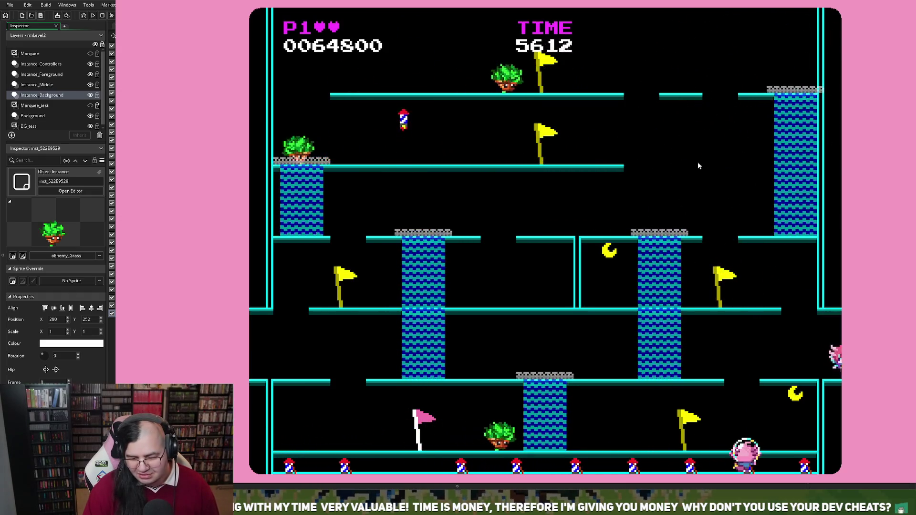
key(Left)
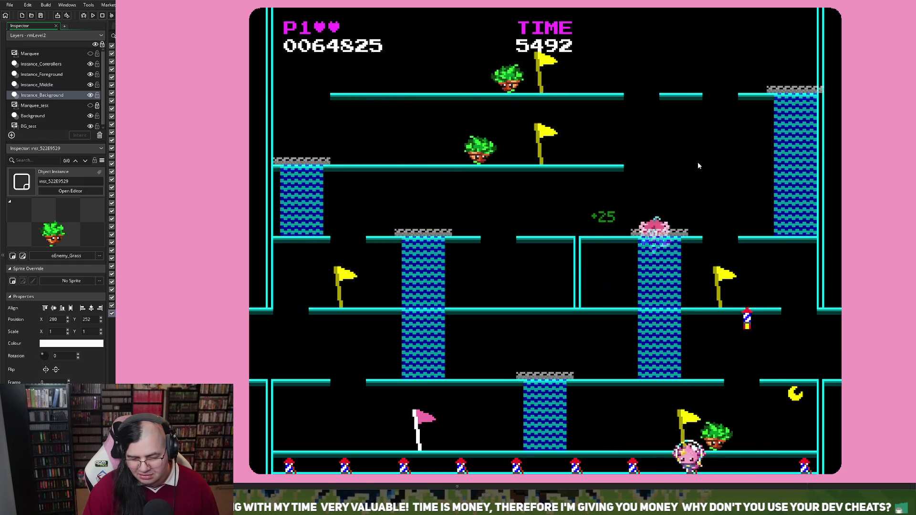
key(Left)
key(Left)
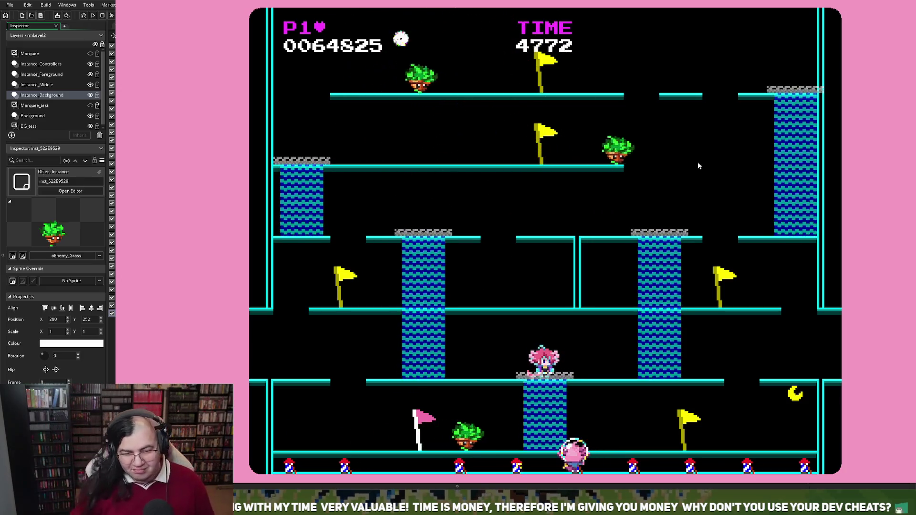
key(Escape)
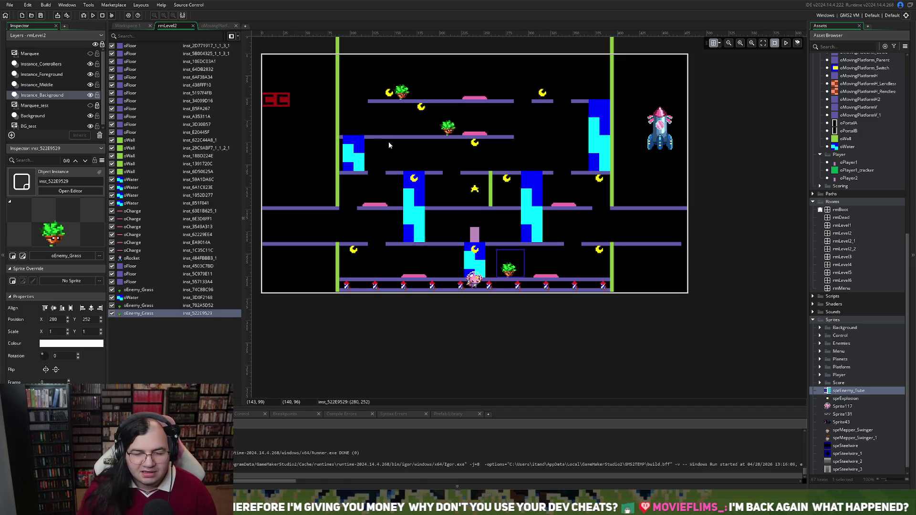
scroll(441, 175, up, 3)
scroll(440, 175, down, 1)
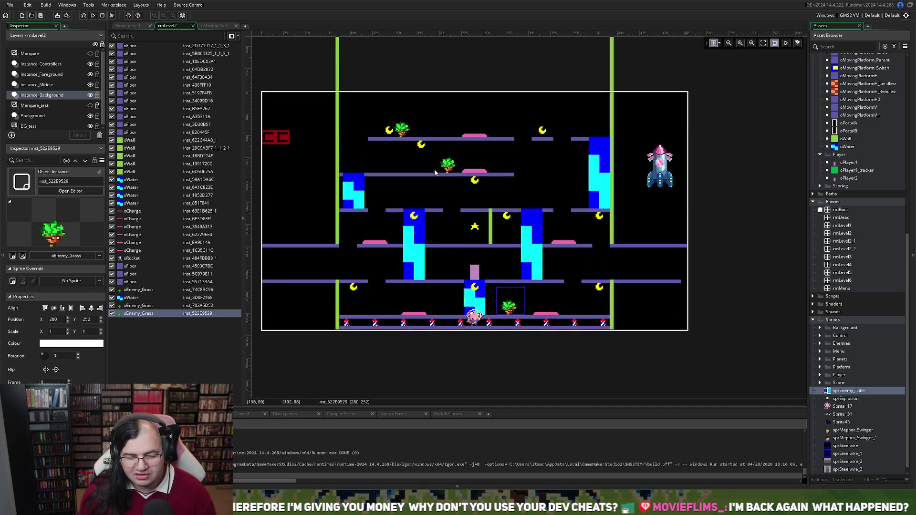
ctrl+scroll(422, 174, up, 1)
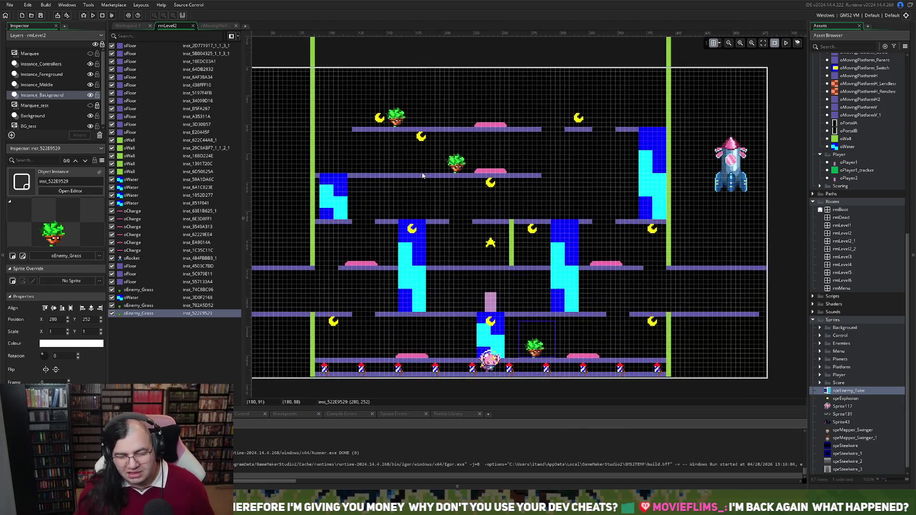
ctrl+scroll(422, 175, up, 3)
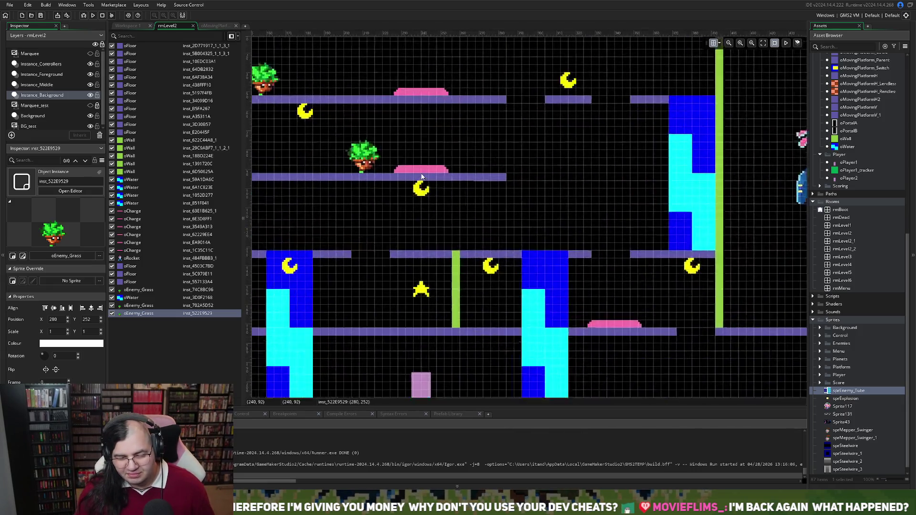
ctrl+scroll(420, 177, down, 4)
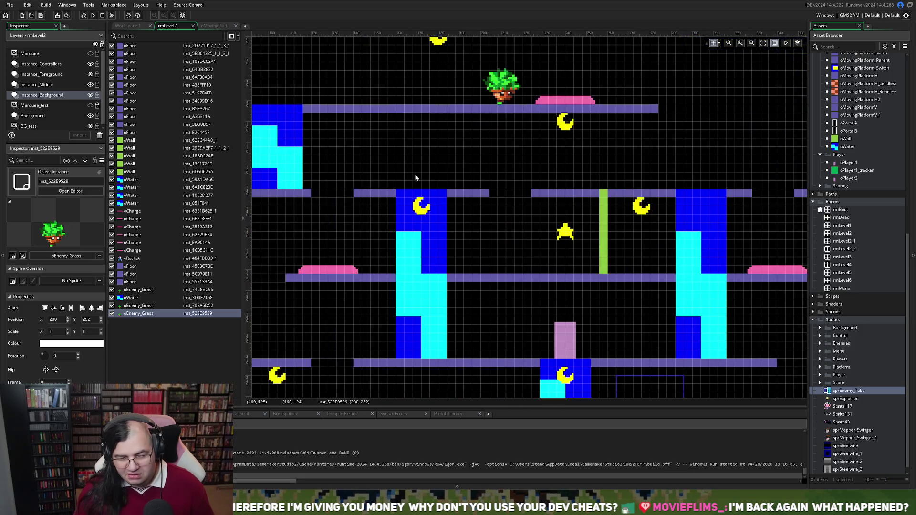
ctrl+scroll(414, 178, down, 1)
scroll(413, 179, right, 2)
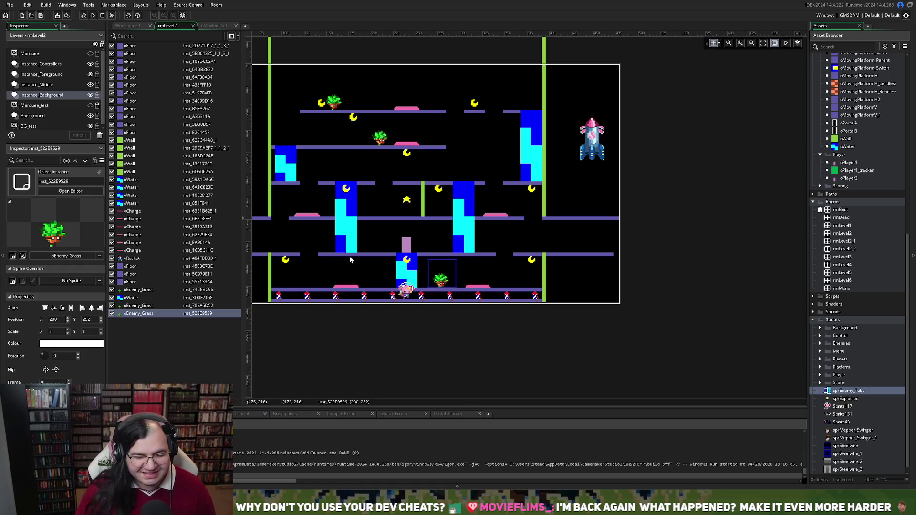
Review the rearranged rmLevel2 layout, then bring up the Asset Browser menu for adding a sprite
scroll(349, 256, up, 3)
scroll(342, 260, down, 2)
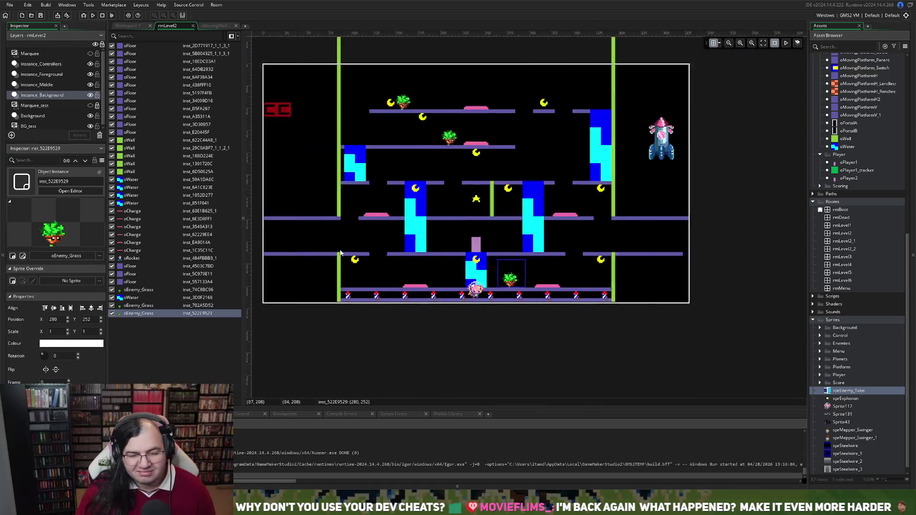
scroll(416, 234, up, 3)
scroll(417, 240, down, 2)
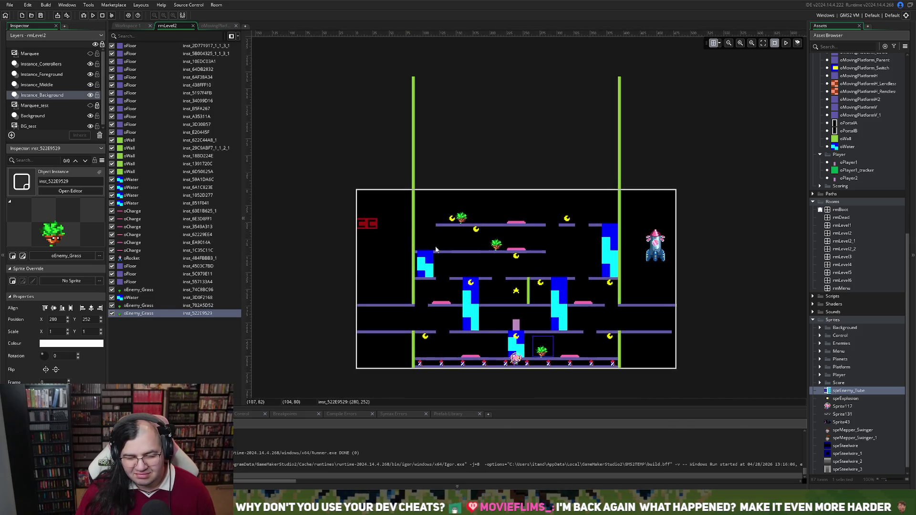
scroll(448, 256, up, 4)
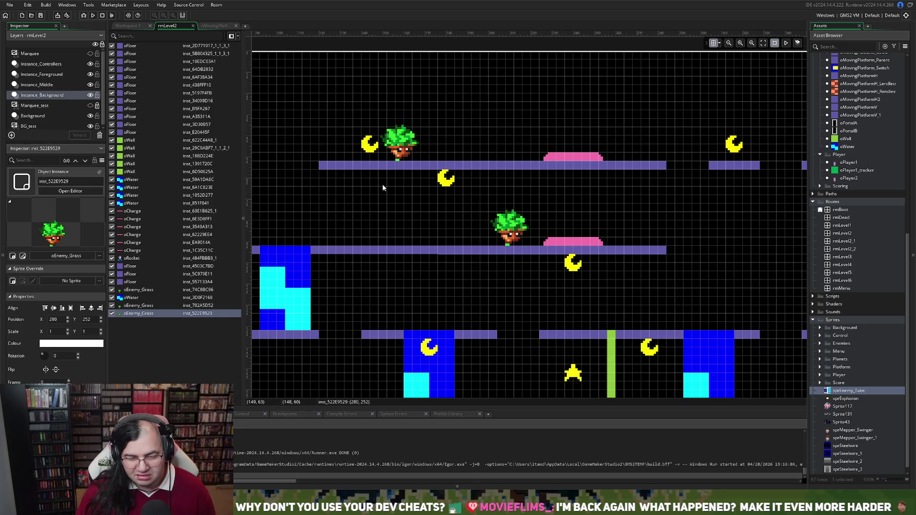
scroll(381, 189, down, 1)
scroll(380, 190, up, 1)
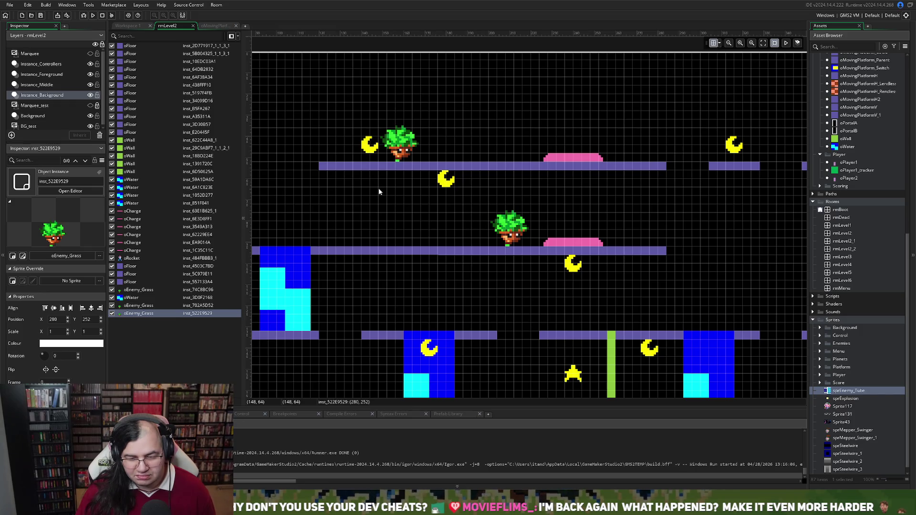
scroll(377, 193, down, 1)
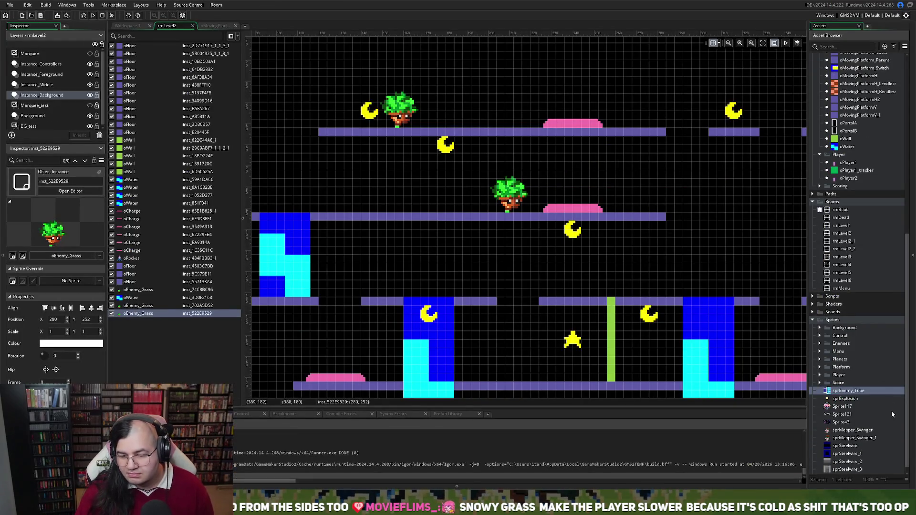
scroll(851, 426, down, 1)
right_click(850, 427)
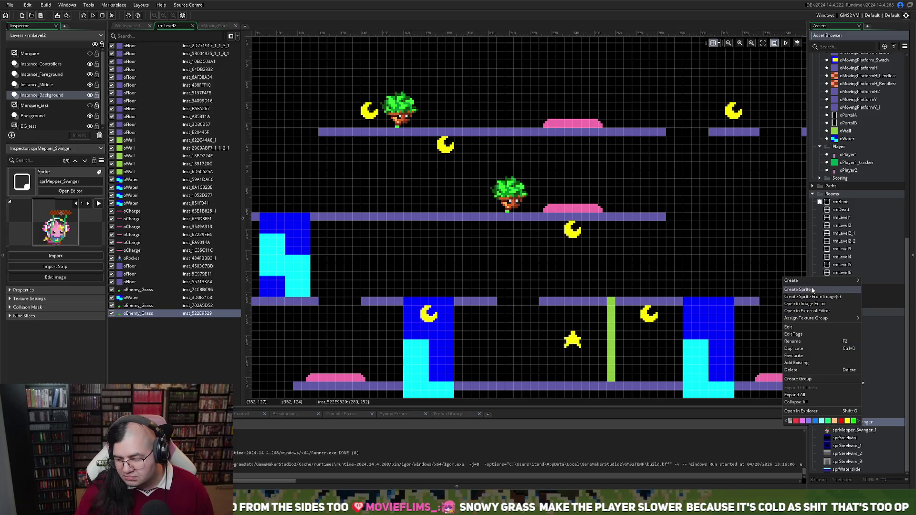
Create a new sprite and import the blue-haired grass enemy animation frames
click(809, 290)
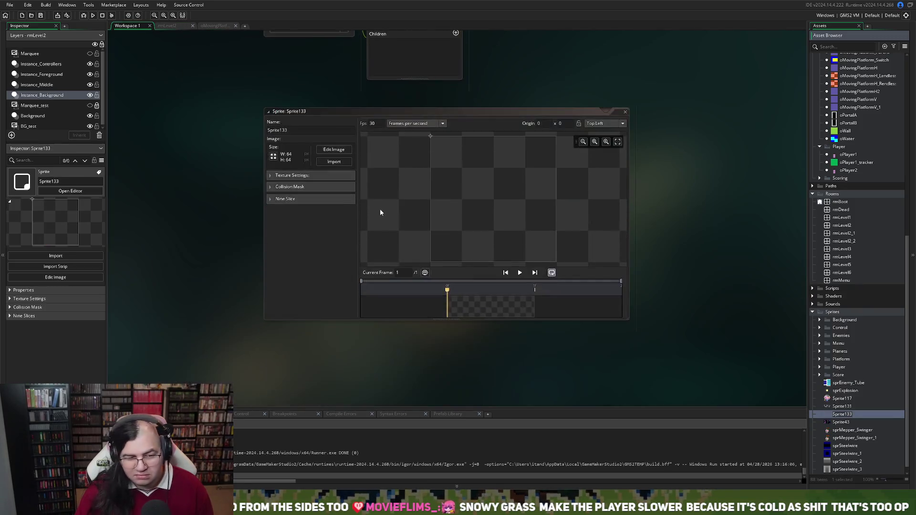
click(334, 162)
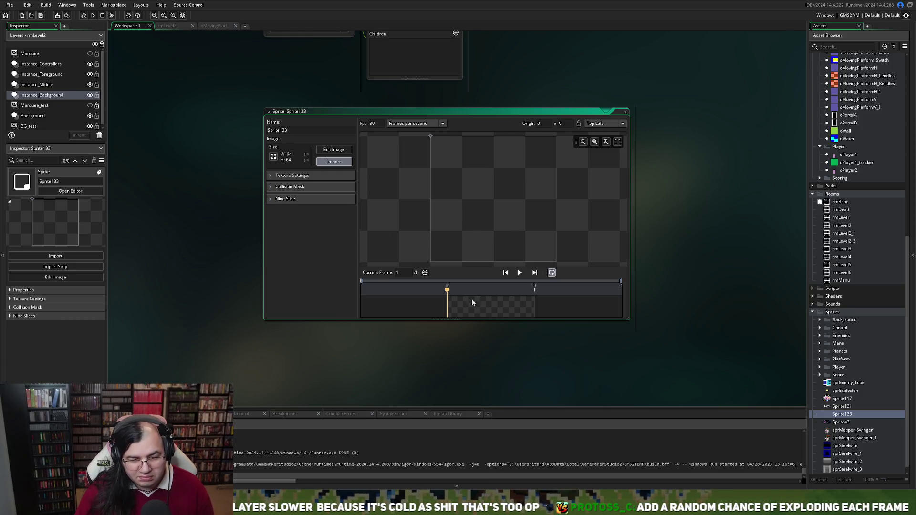
click(452, 314)
click(476, 258)
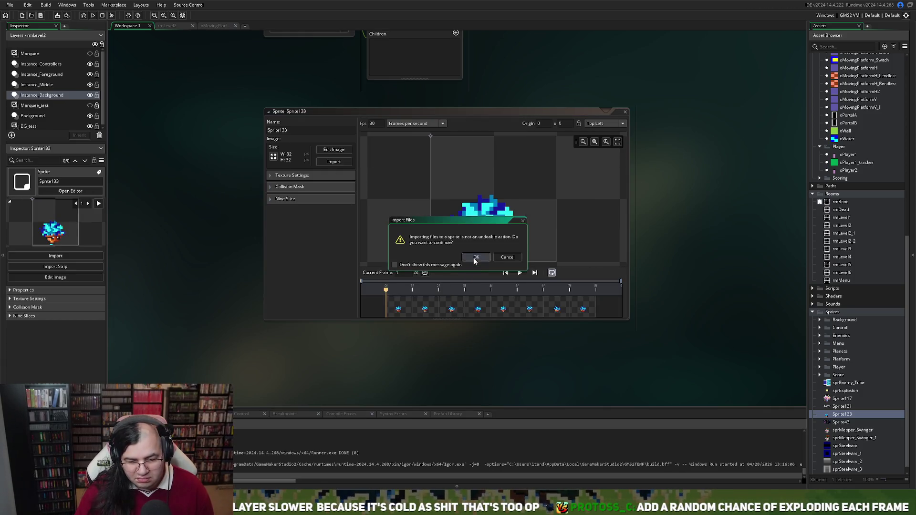
click(520, 272)
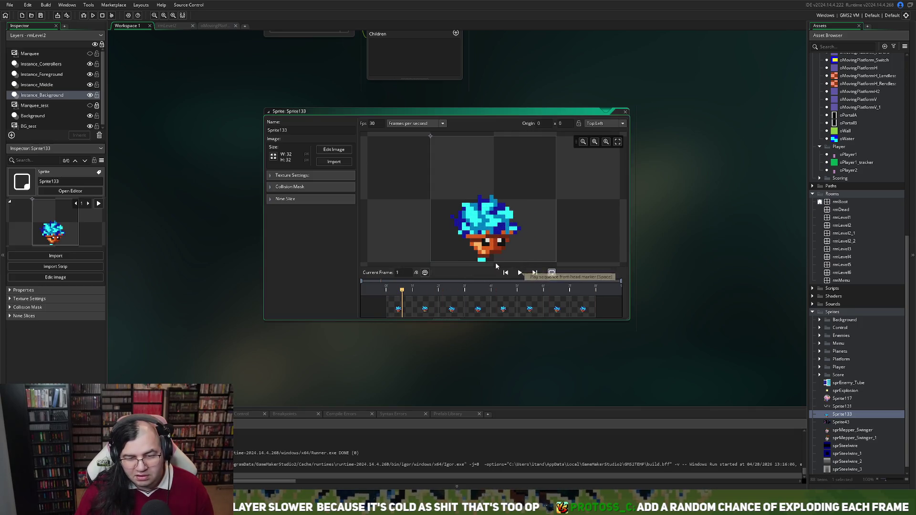
Name the sprite sprEnemy_Grasscold and close the sprite editor
double_click(301, 131)
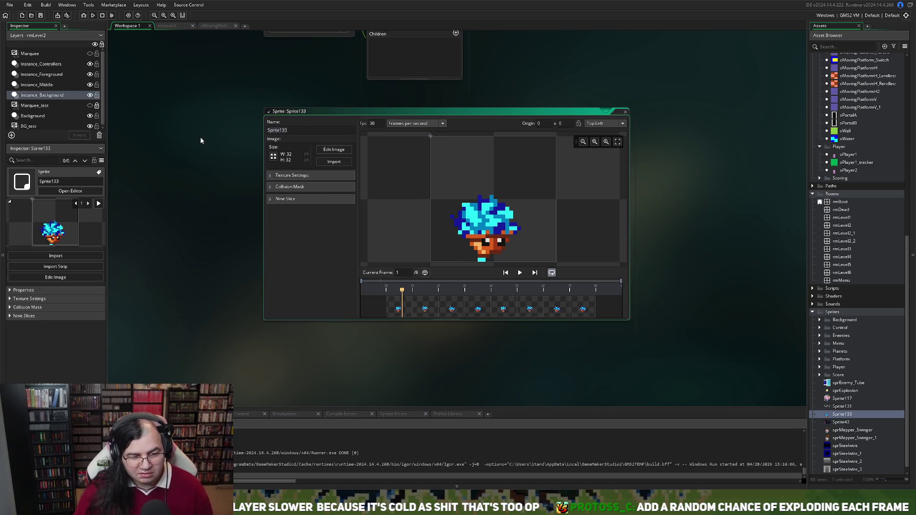
text(s)
text(_gr)
key(BackSpace)
key(BackSpace)
key(BackSpace)
text(Gr)
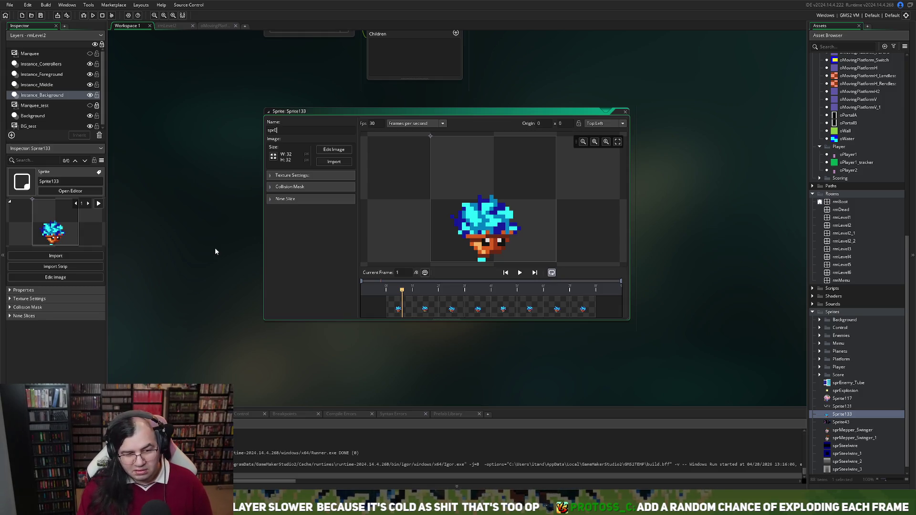
text(emy_Grass)
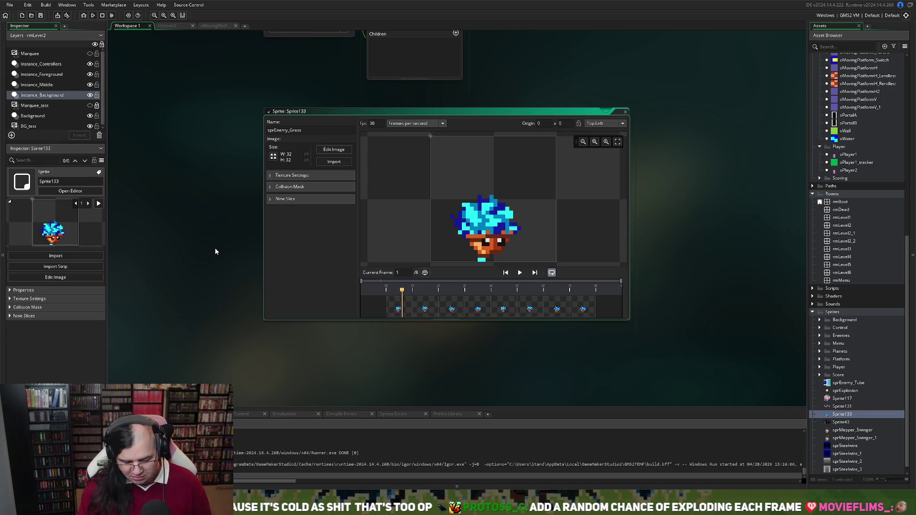
text(cold)
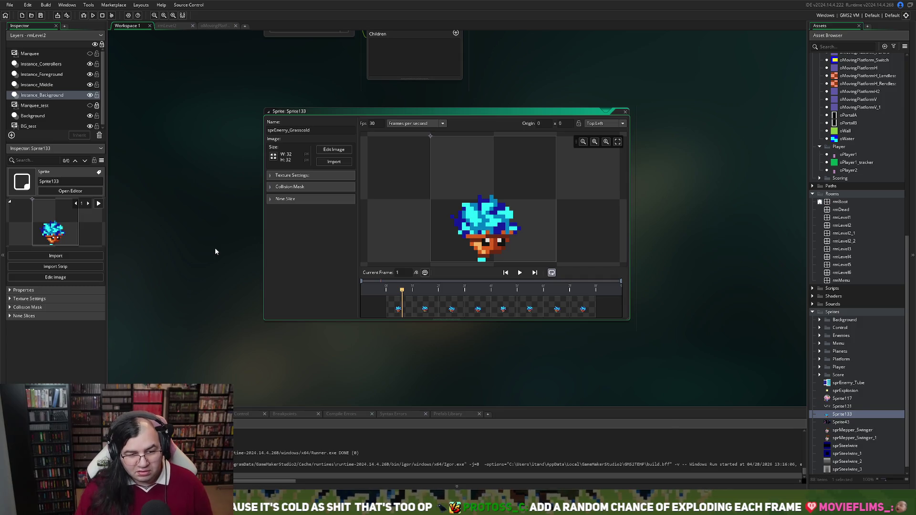
click(625, 112)
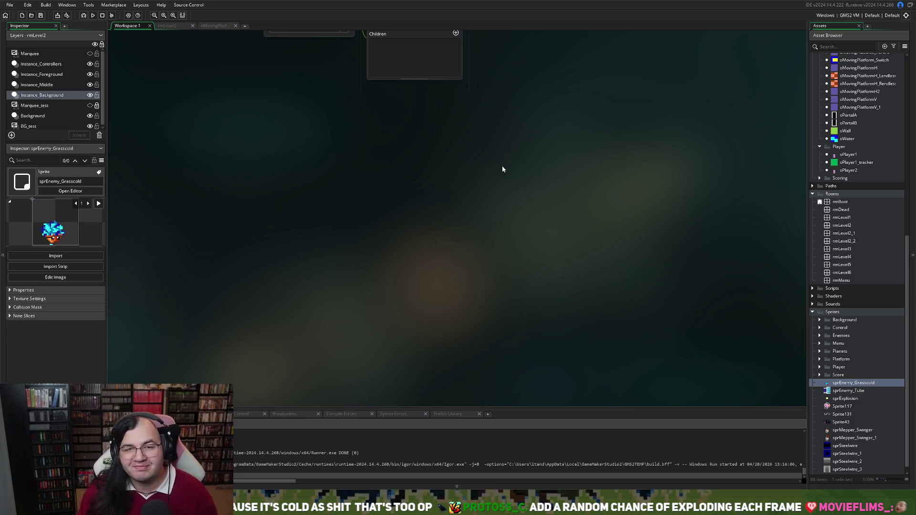
Open oEnemy_Grass from the Enemies objects folder and show its Create event code
scroll(495, 216, up, 15)
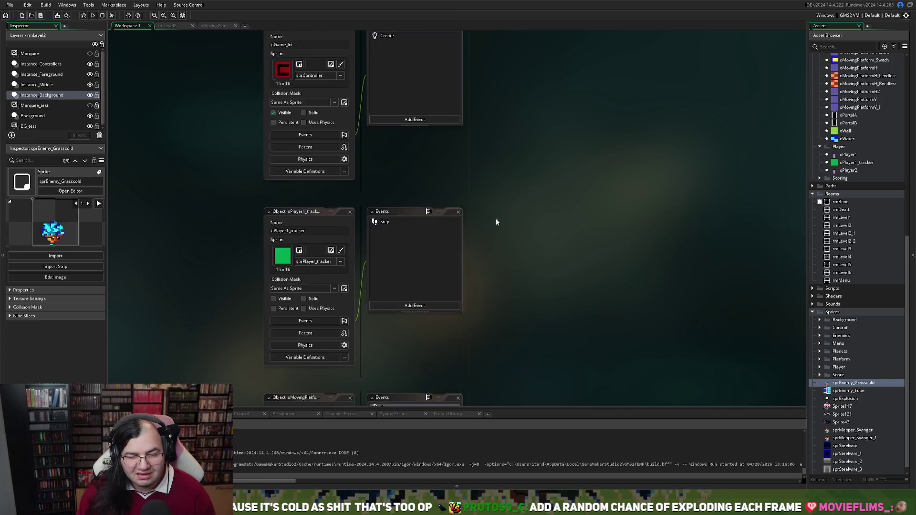
scroll(496, 223, up, 15)
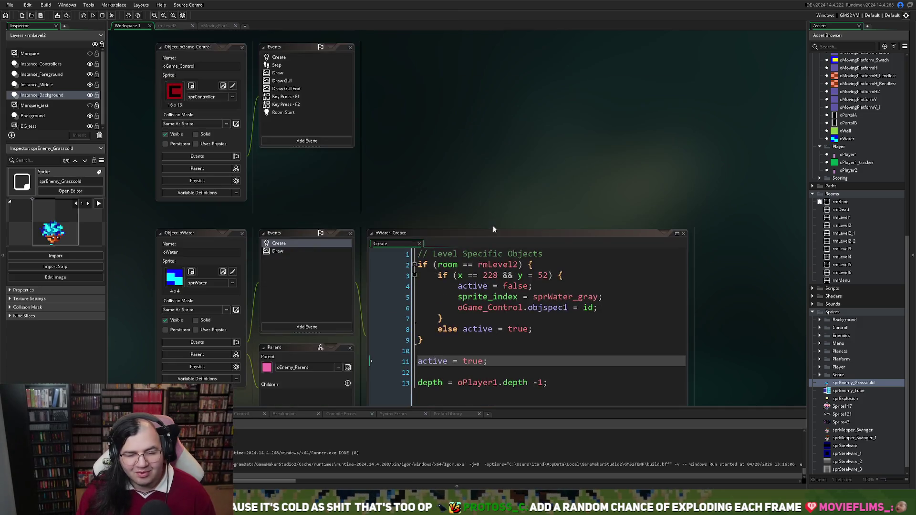
scroll(447, 199, up, 10)
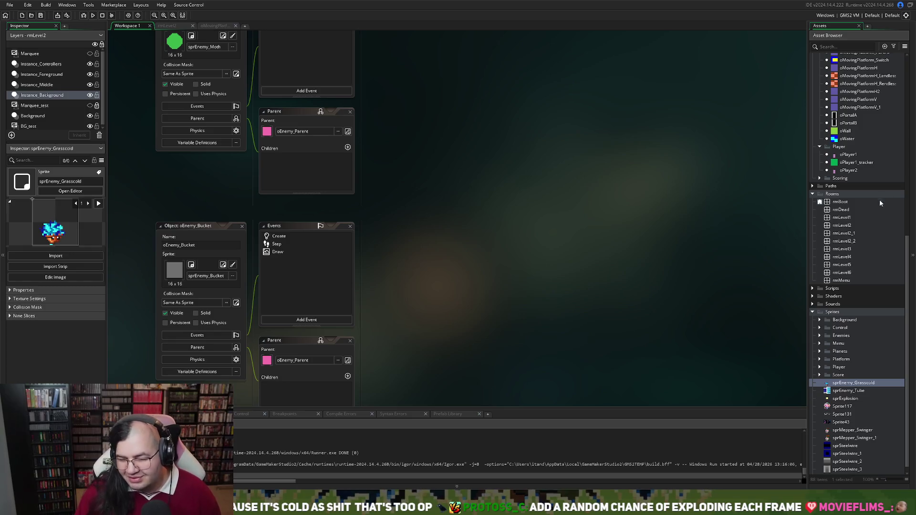
scroll(852, 220, up, 12)
scroll(852, 221, up, 1)
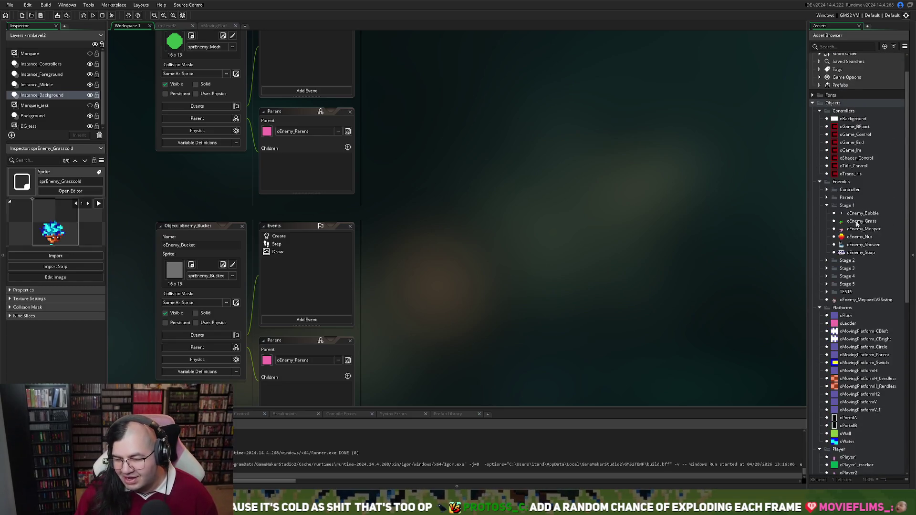
click(827, 261)
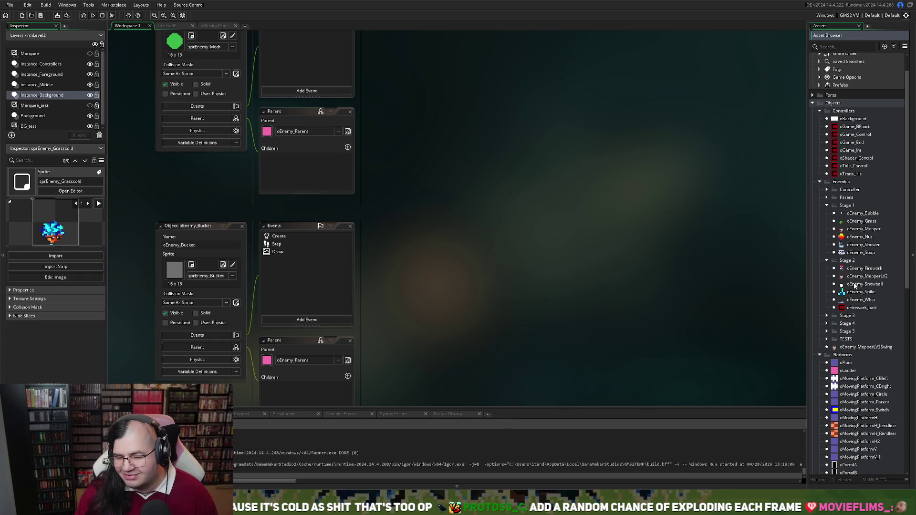
double_click(862, 221)
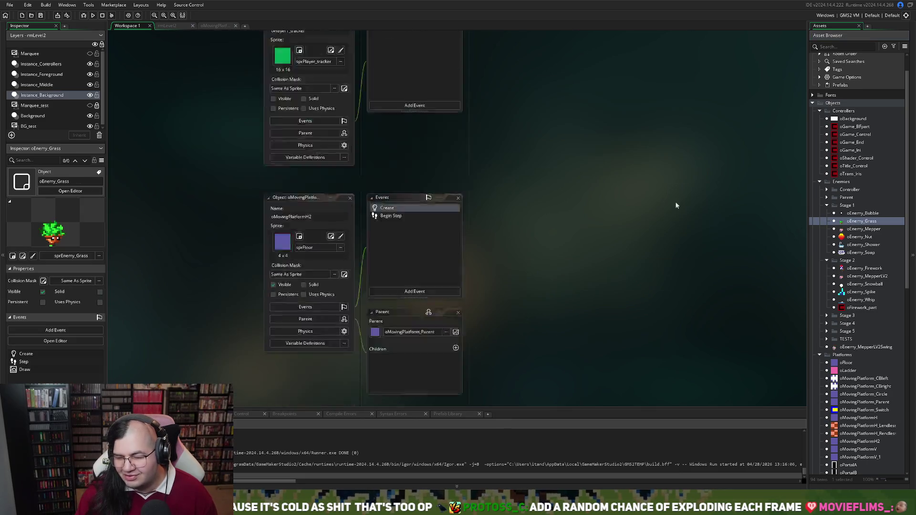
click(387, 128)
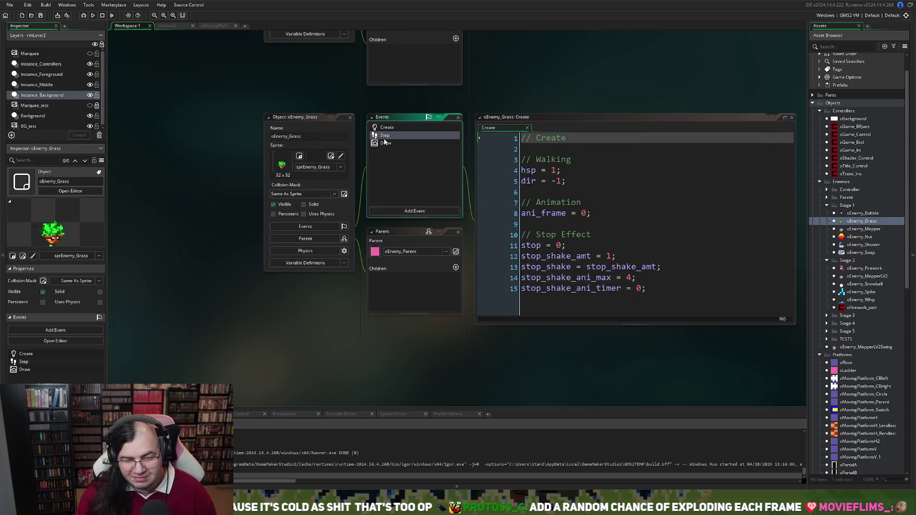
Maximize the Create event code and append the comment '// Change per level'
click(396, 143)
click(384, 128)
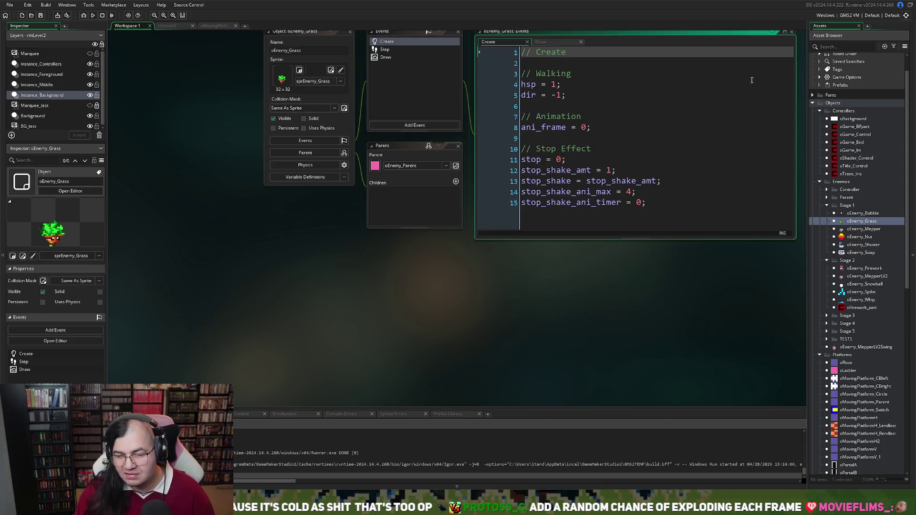
click(785, 31)
click(334, 216)
key(Return)
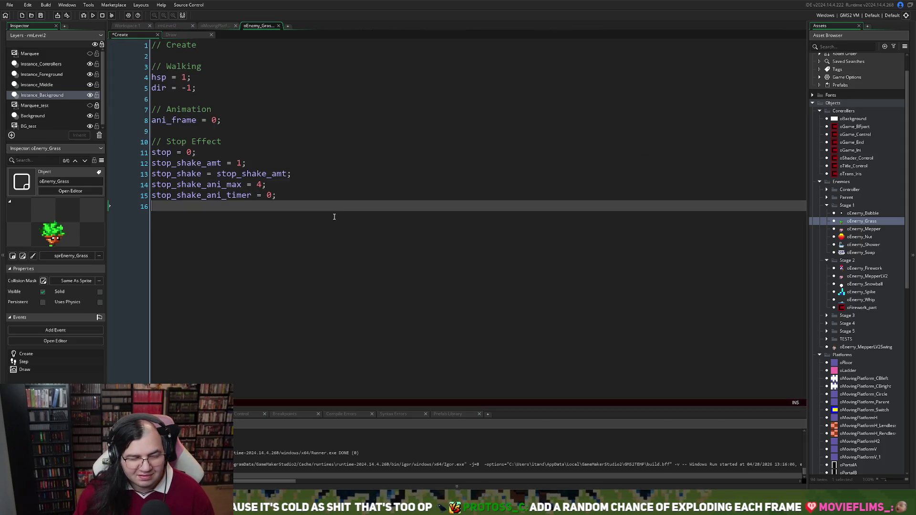
key(Return)
text(// Change per l)
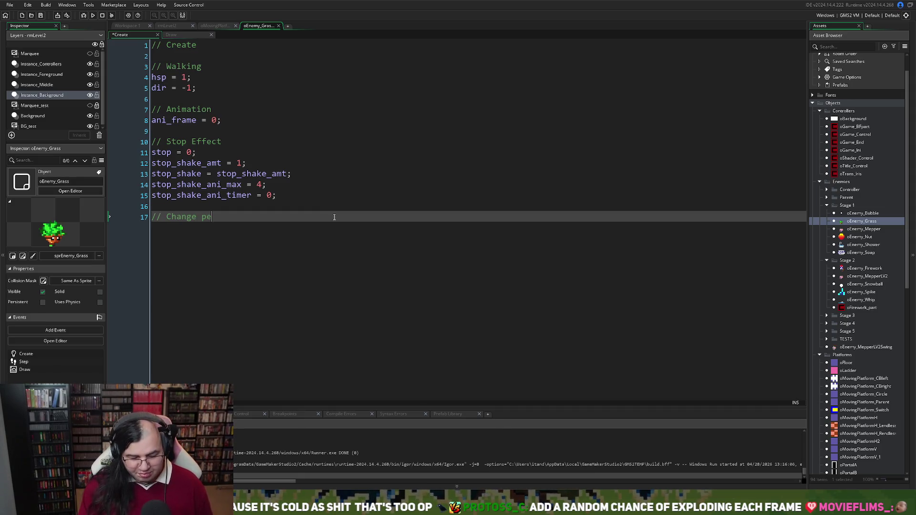
text(evel)
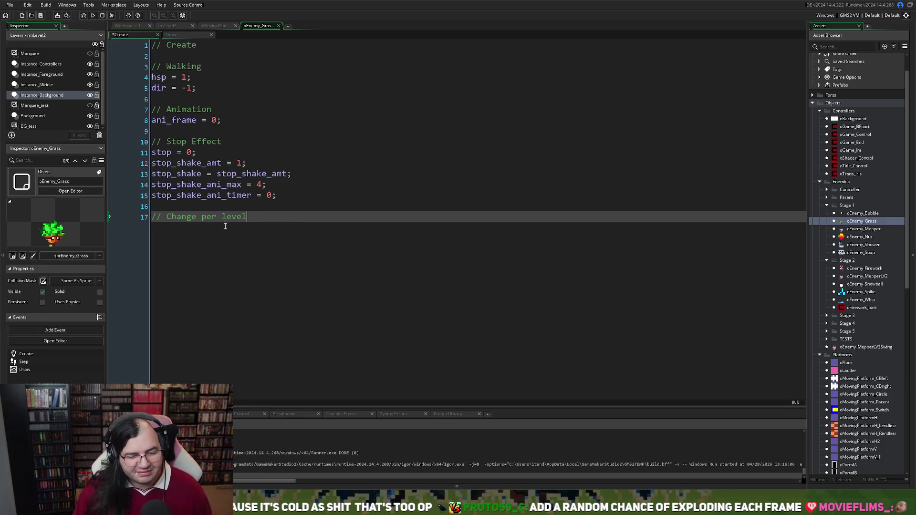
Add 'if (room == rmLevel2) sprite_index = sprEnemy_Grasscold;' below the comment
key(Return)
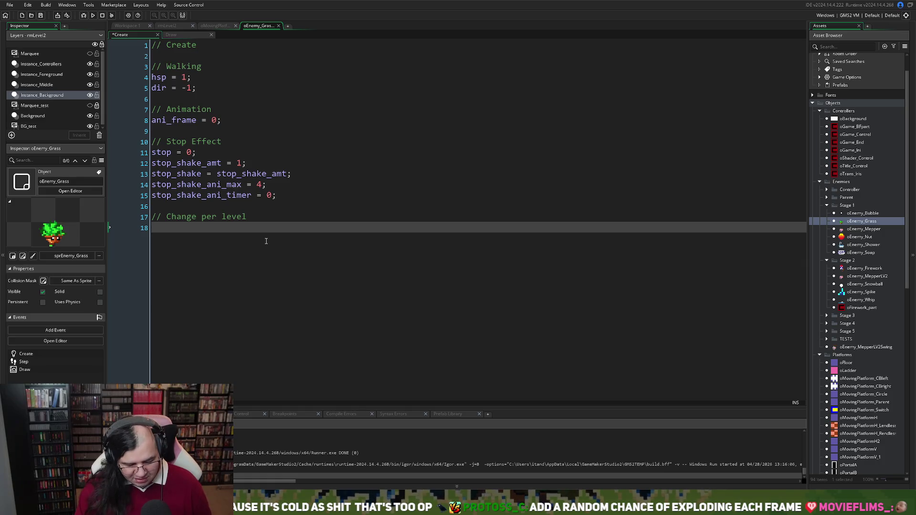
text(if (room )
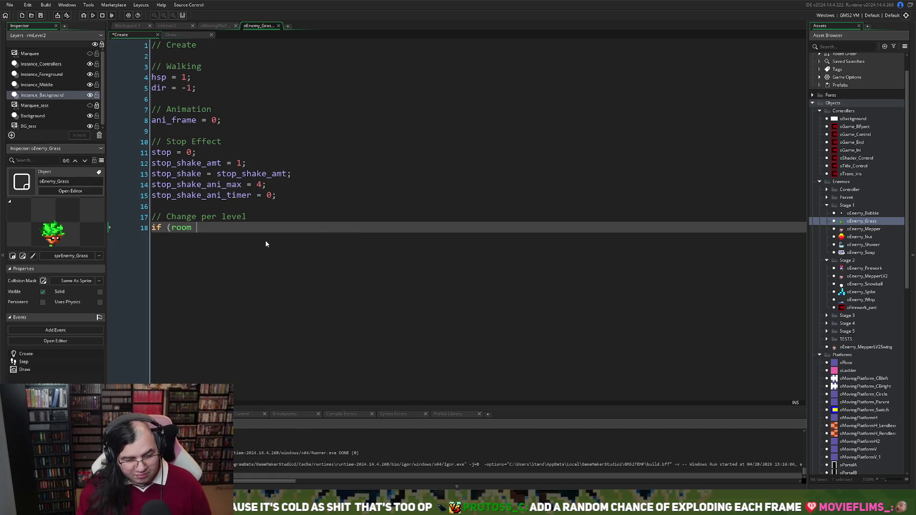
text(== rmL)
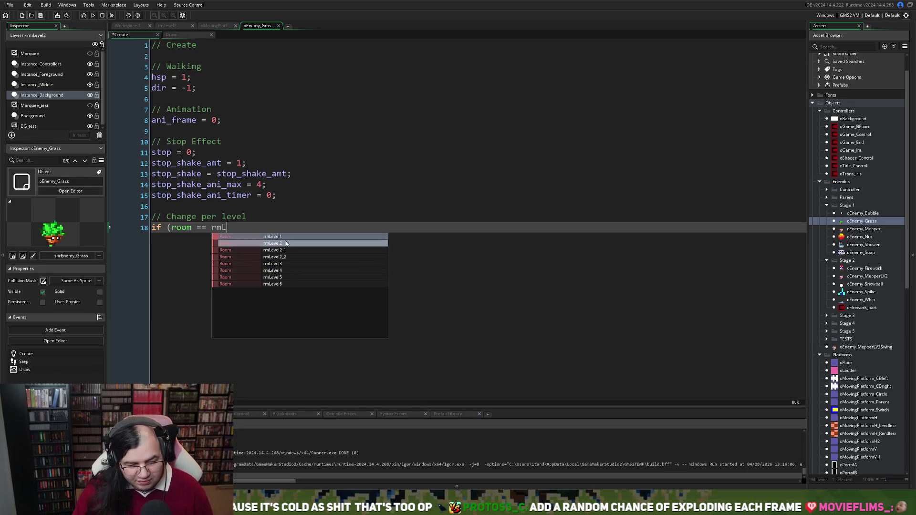
click(286, 244)
text() )
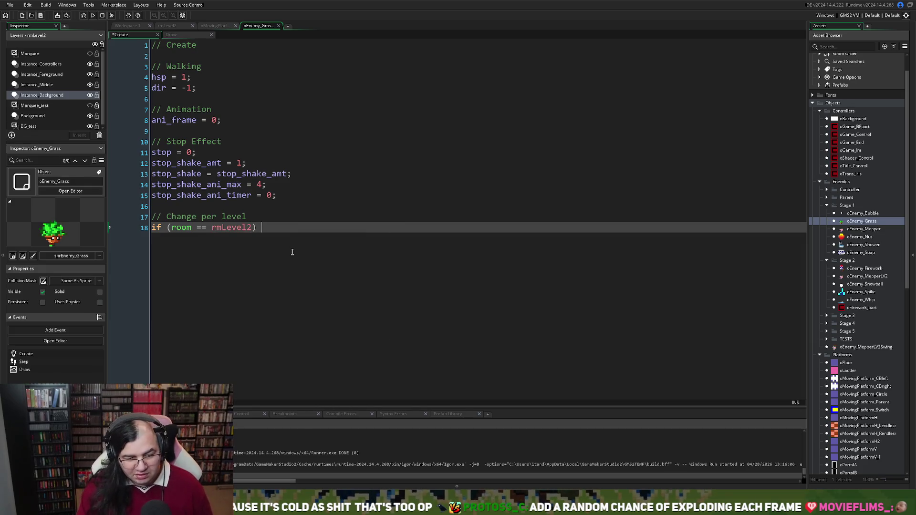
text(sprite)
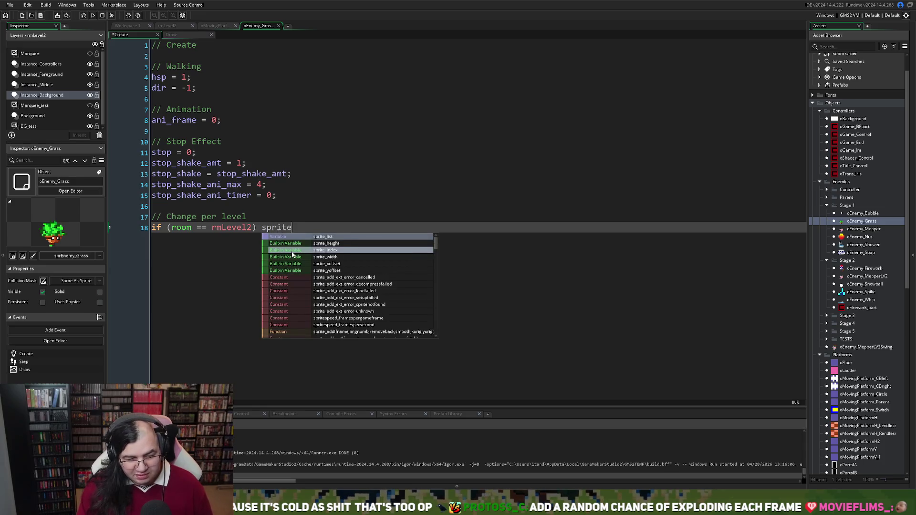
key(BackSpace)
text(e_index = )
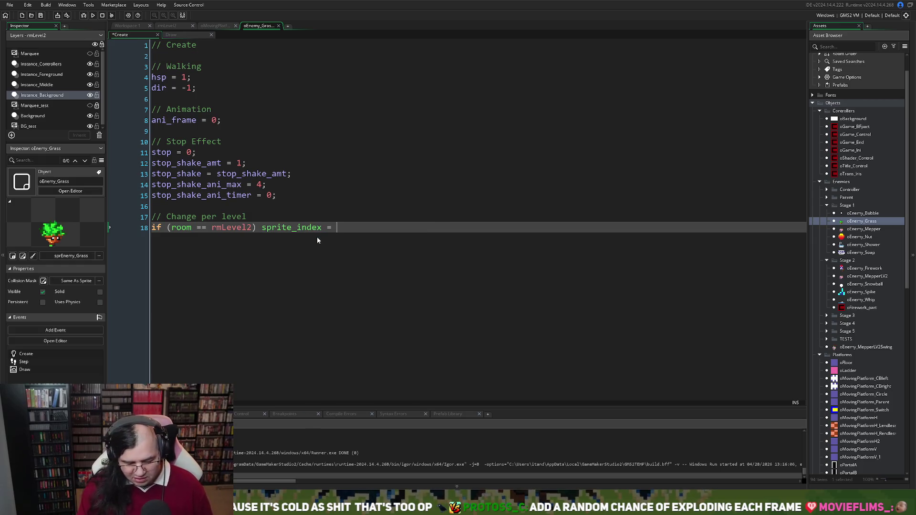
text(sprGr)
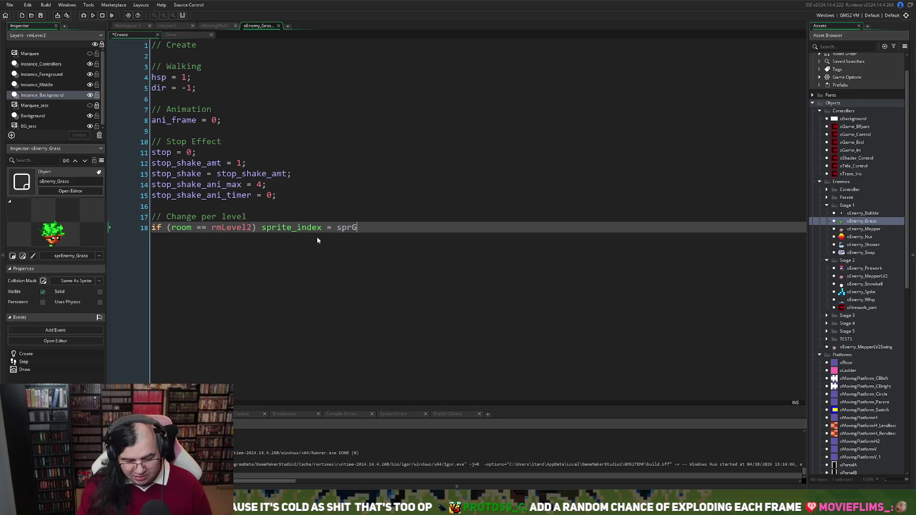
drag(362, 227, 351, 230)
text(Enemy)
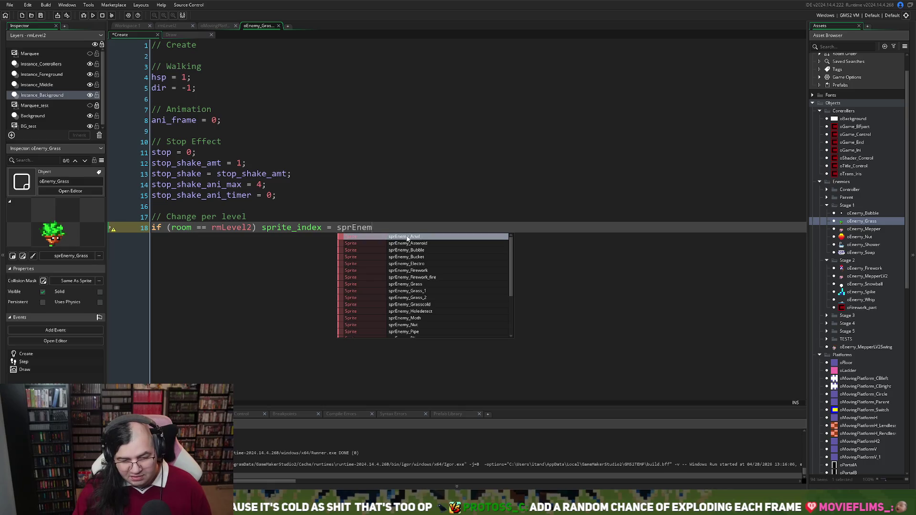
click(415, 285)
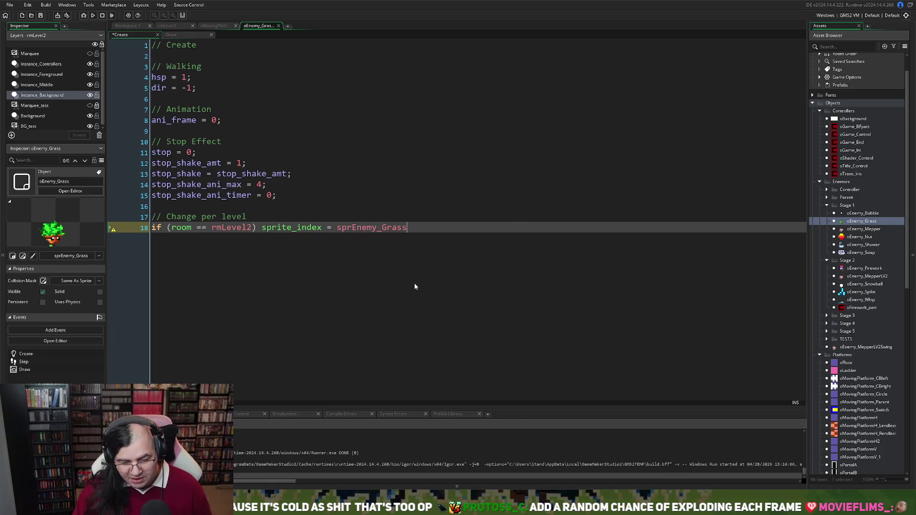
text(co)
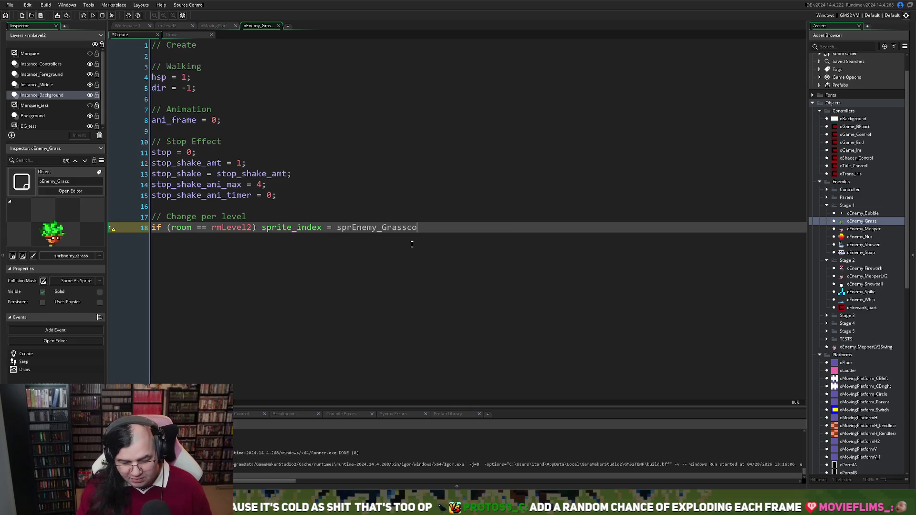
text(ld;)
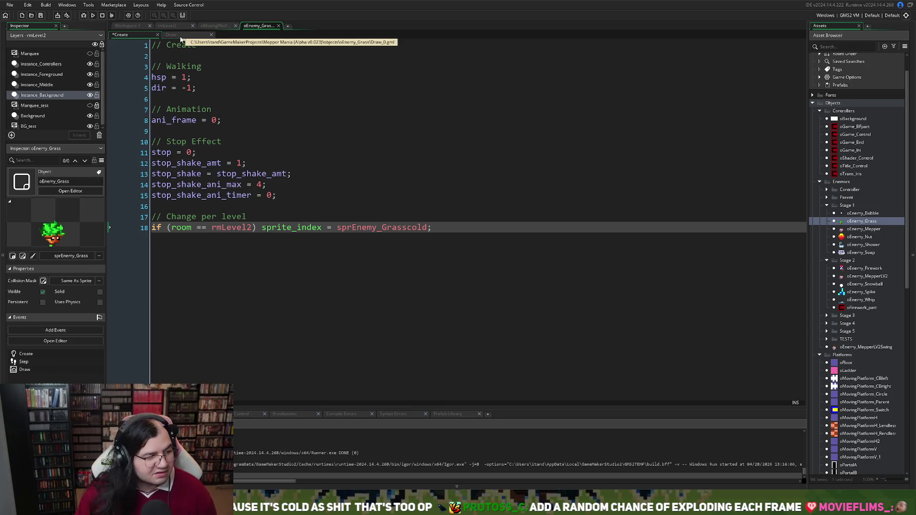
click(189, 37)
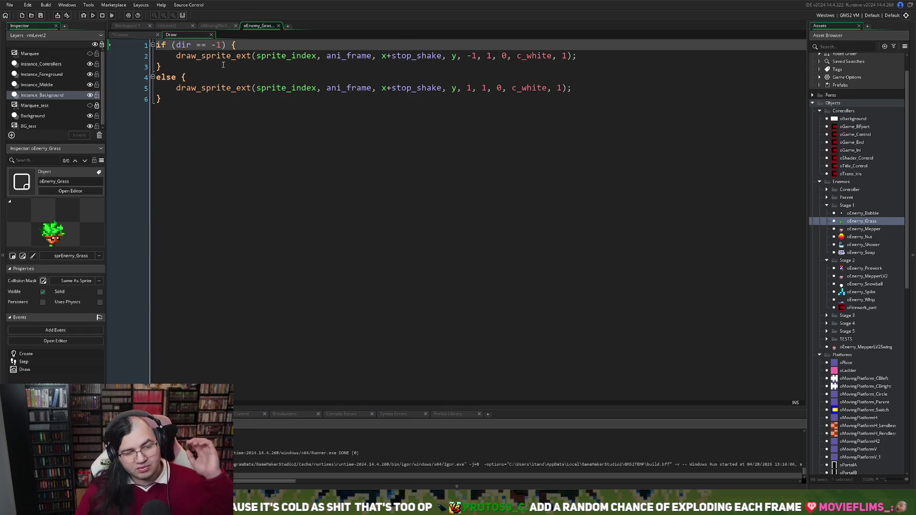
Look through the open tabs and return to the oEnemy_Grass object workspace
click(218, 26)
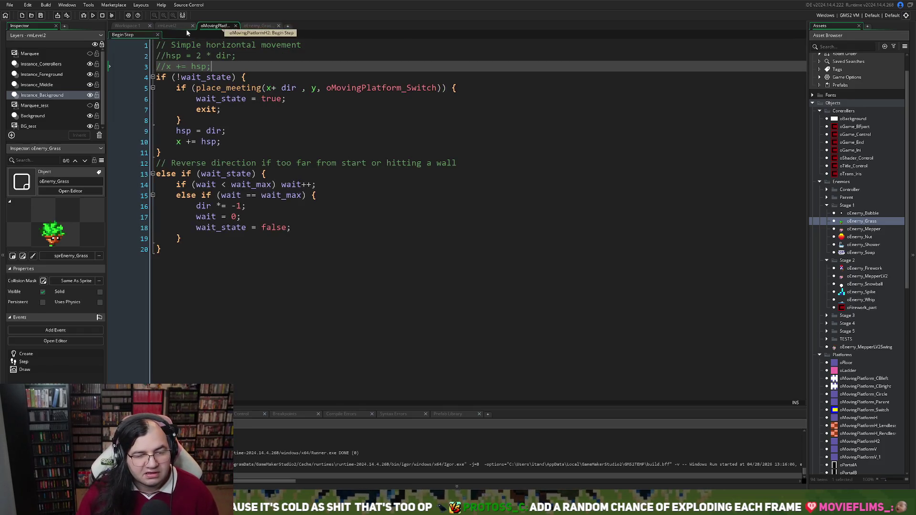
click(182, 26)
click(215, 26)
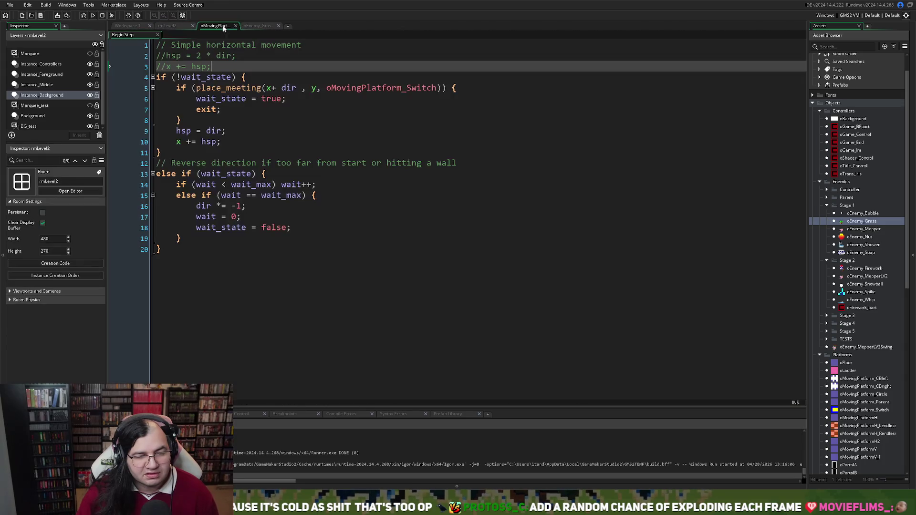
click(235, 26)
click(137, 27)
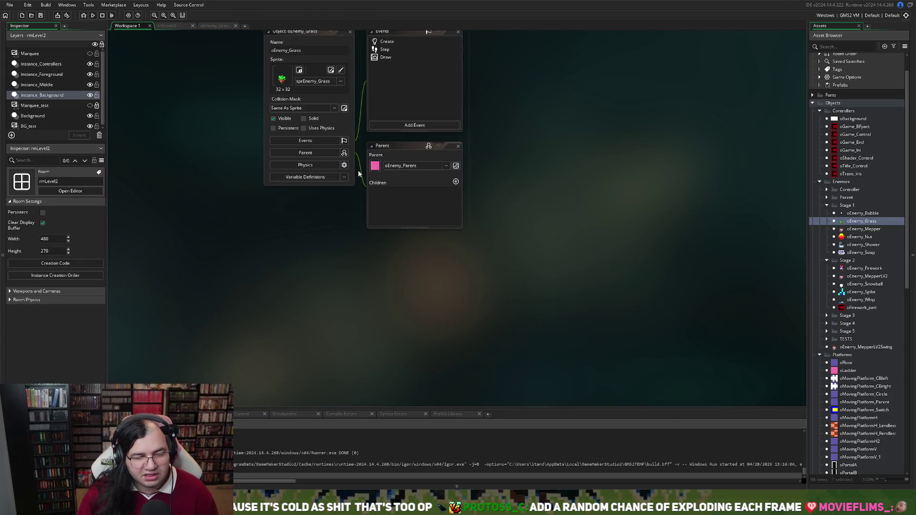
scroll(367, 171, up, 3)
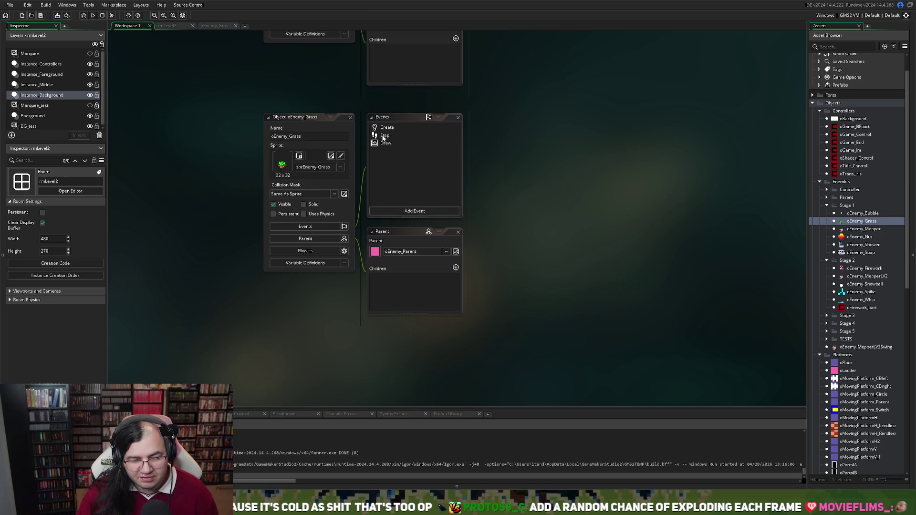
Open the oEnemy_Grass Step event in a full-size code editor, then view its Draw code
double_click(383, 136)
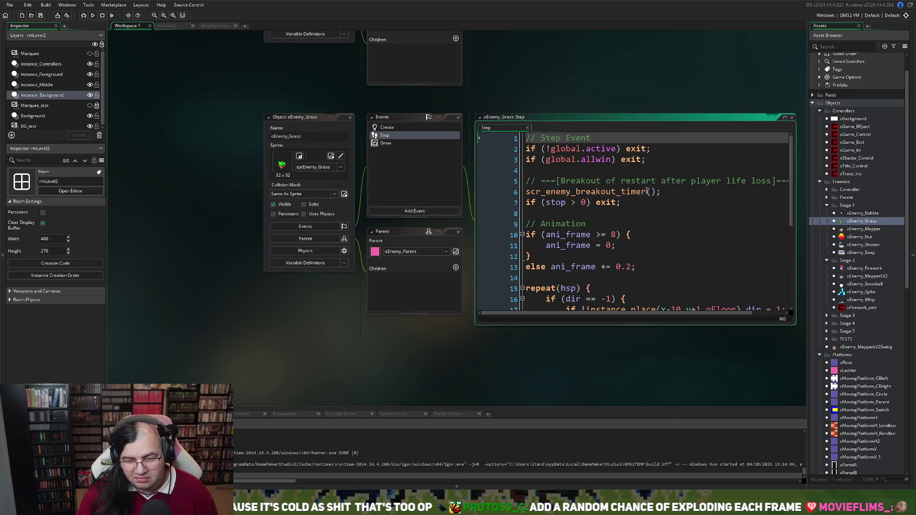
click(785, 117)
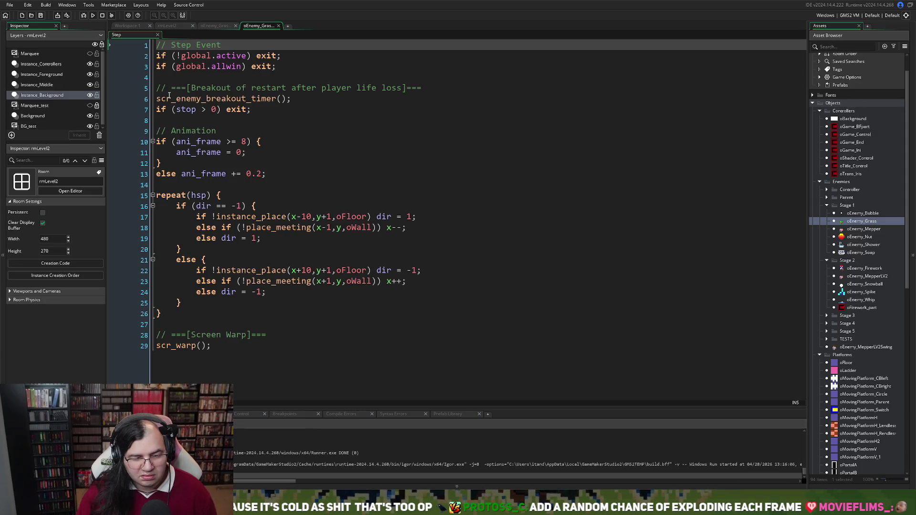
click(204, 27)
click(169, 27)
click(215, 26)
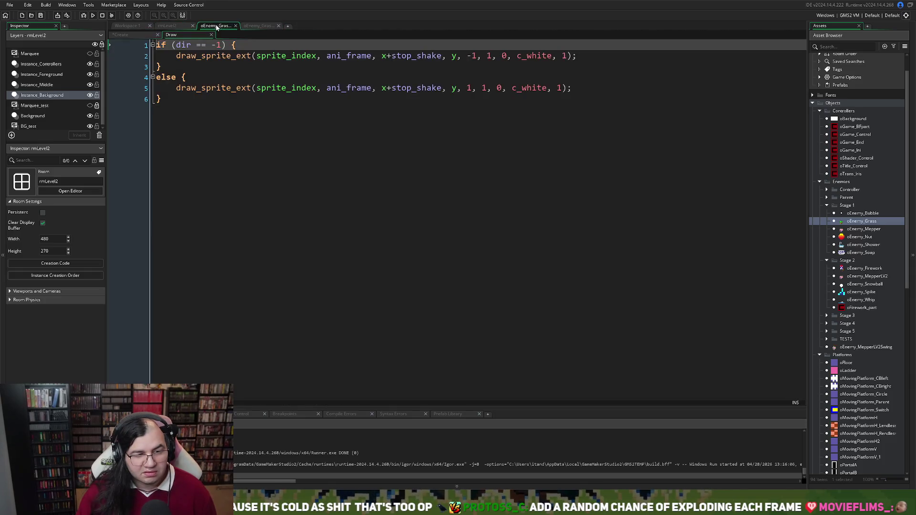
Dock the Step code tab into the oEnemy_Grass editor, ordered Create, Step, Draw
key(ctrl+Tab)
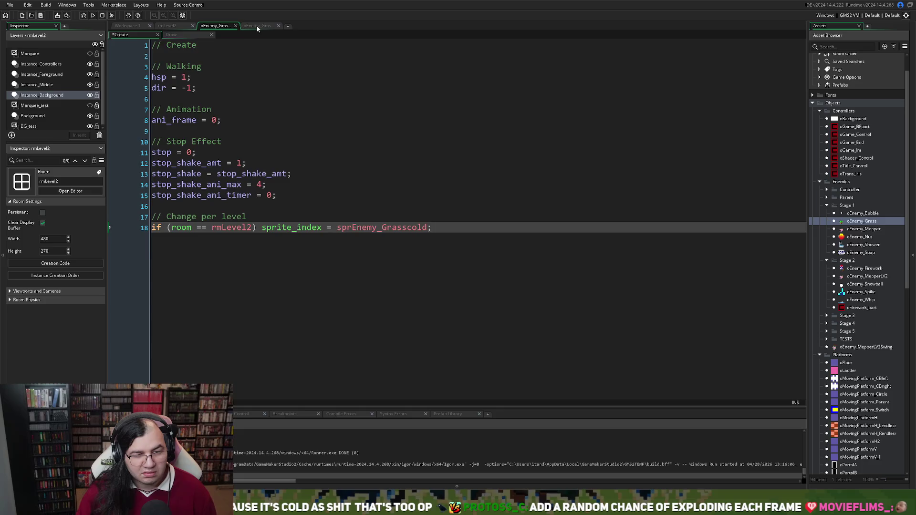
click(257, 25)
drag(144, 35, 238, 34)
drag(165, 38, 229, 34)
key(ctrl+Tab)
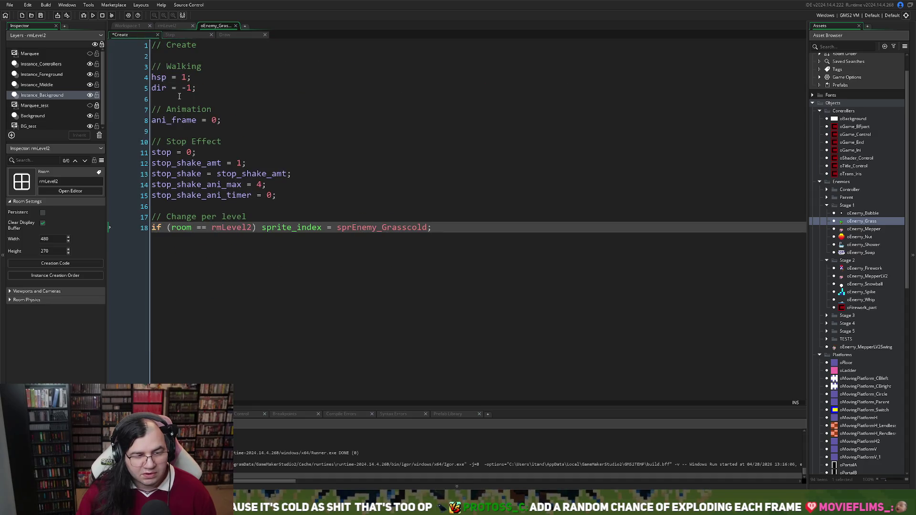
Change hsp from 1 to 2 in the Create event and test-run the game
double_click(185, 77)
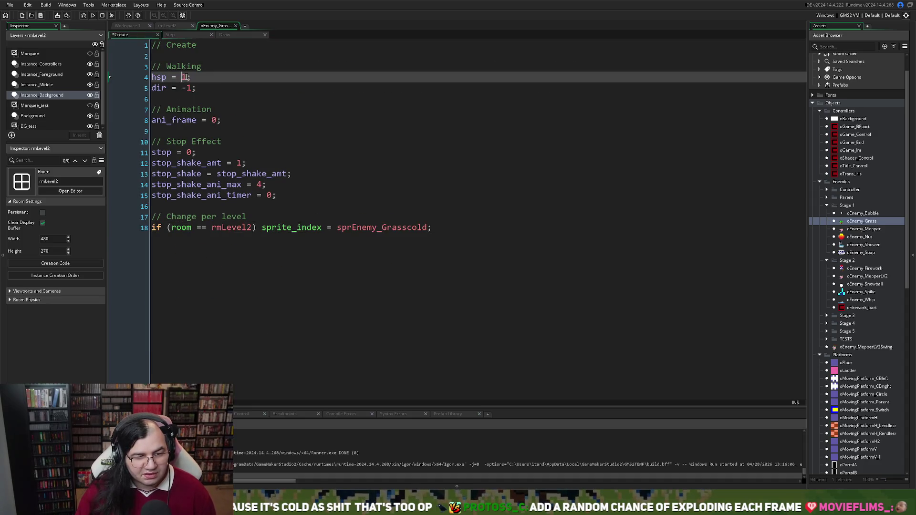
text(2)
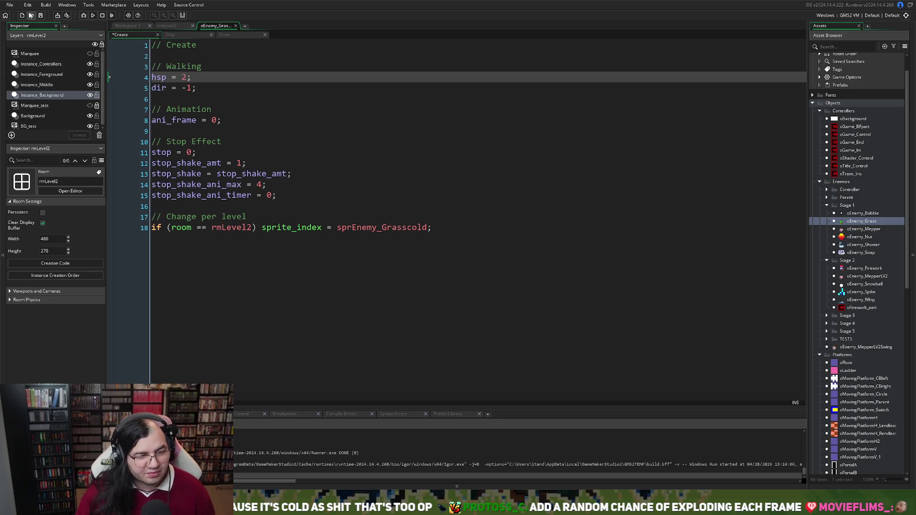
click(93, 15)
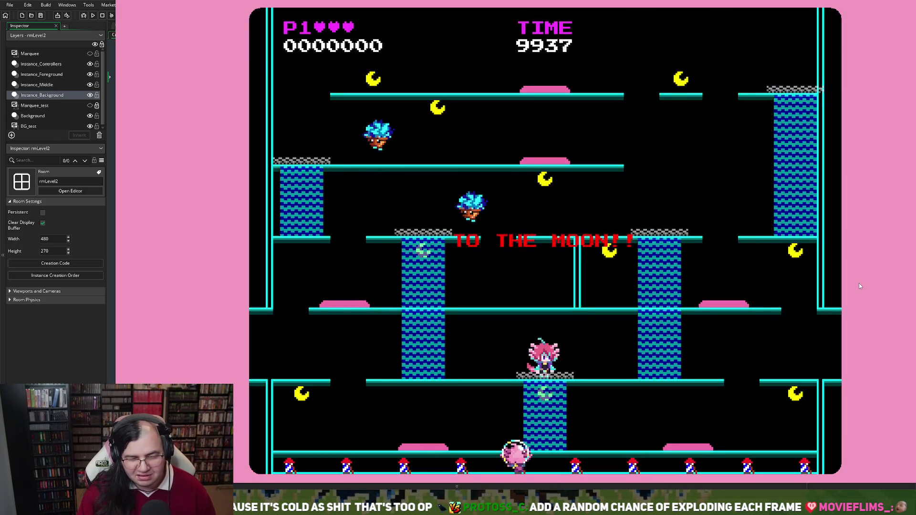
key(Escape)
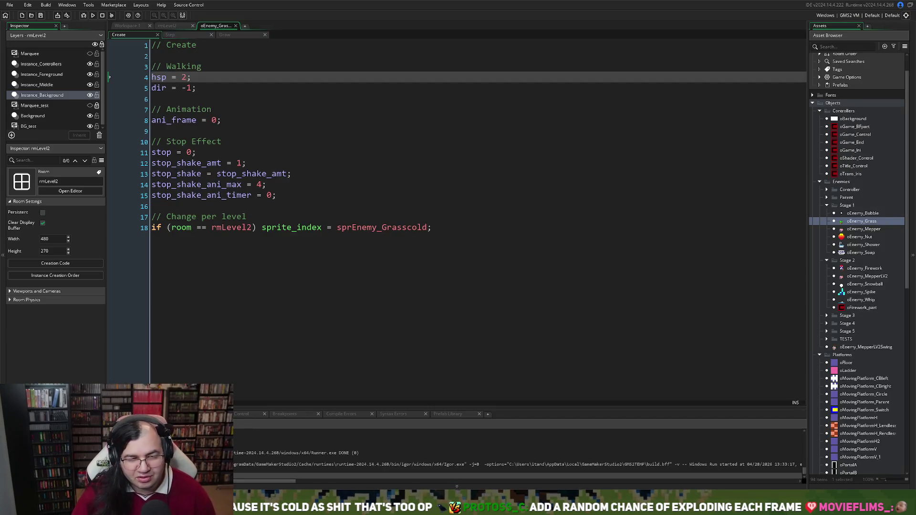
Set sprEnemy_Grasscold's origin to Bottom Centre (16, 32) and run the game
key(ctrl+Tab)
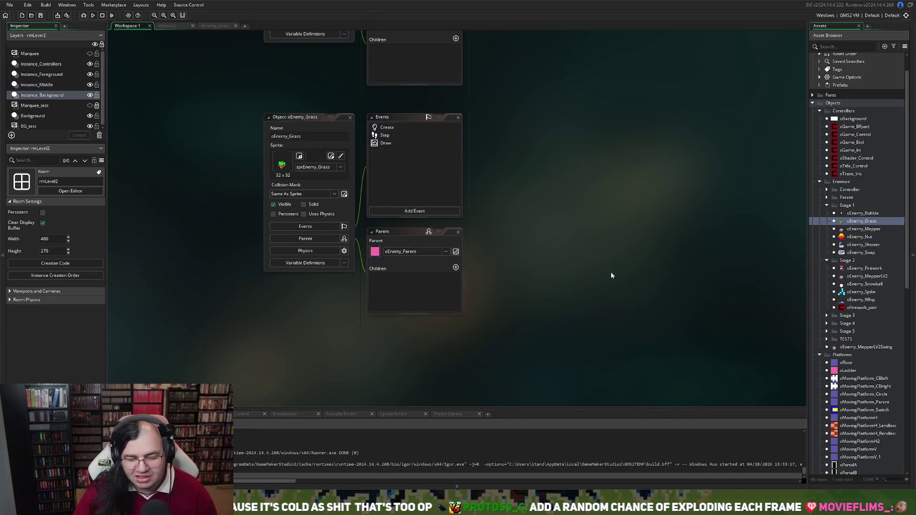
scroll(862, 336, down, 15)
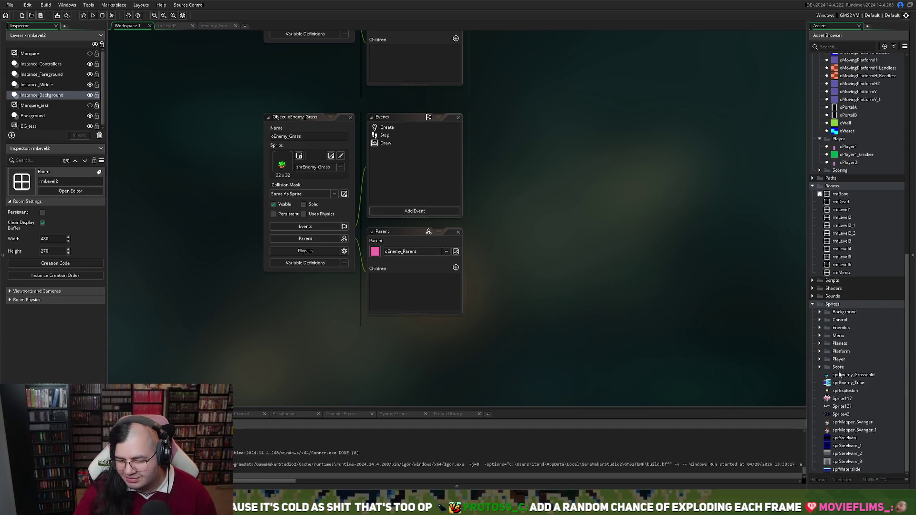
double_click(839, 375)
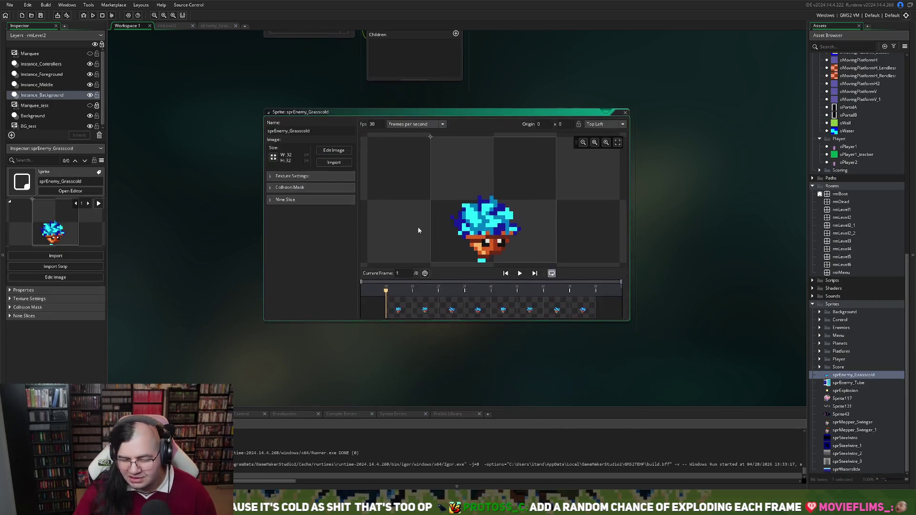
click(605, 123)
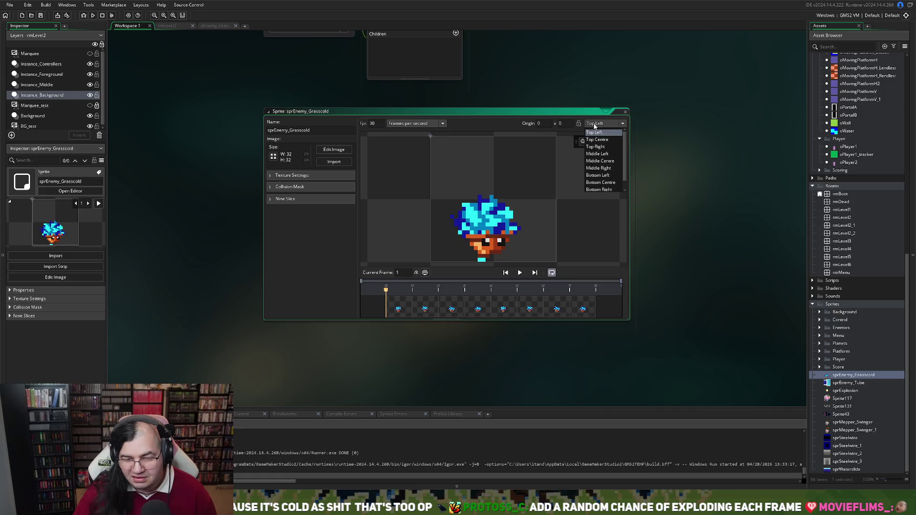
click(603, 189)
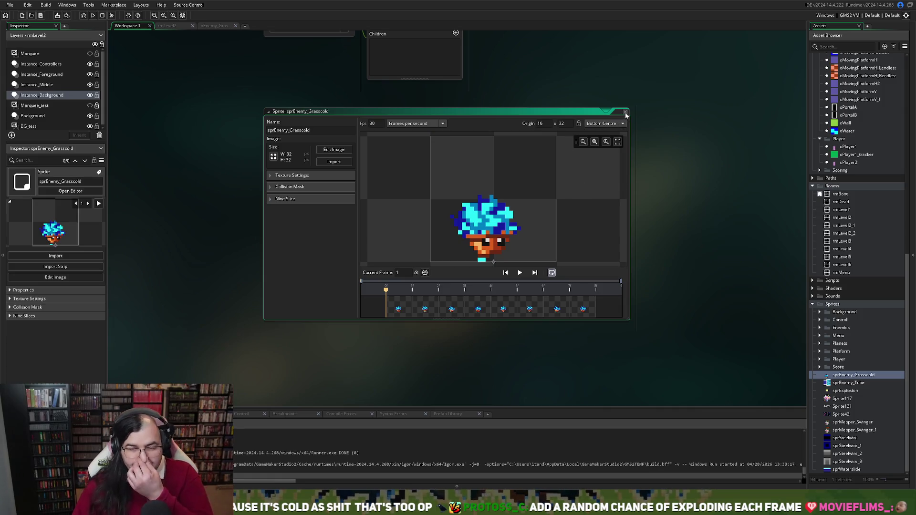
click(625, 111)
click(92, 16)
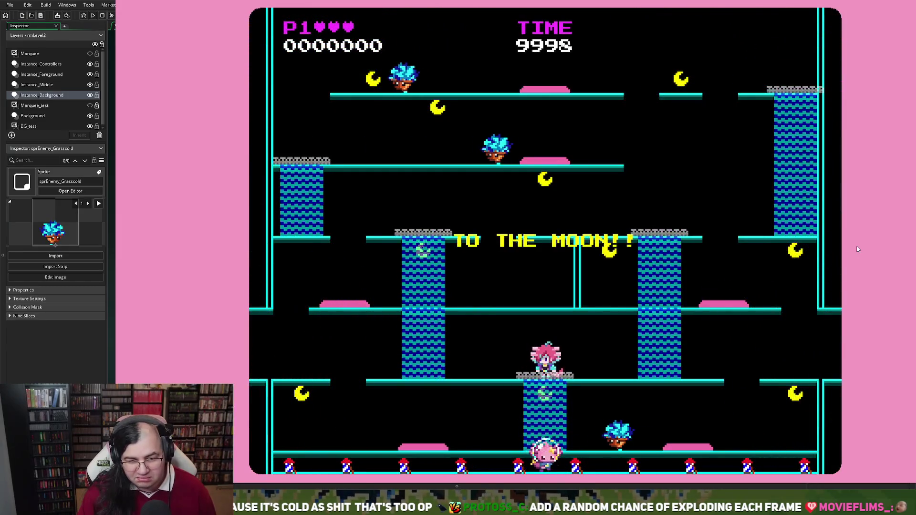
Move the player left and right across the floor and climb the ladder upward
key(Left)
key(Up)
key(Left)
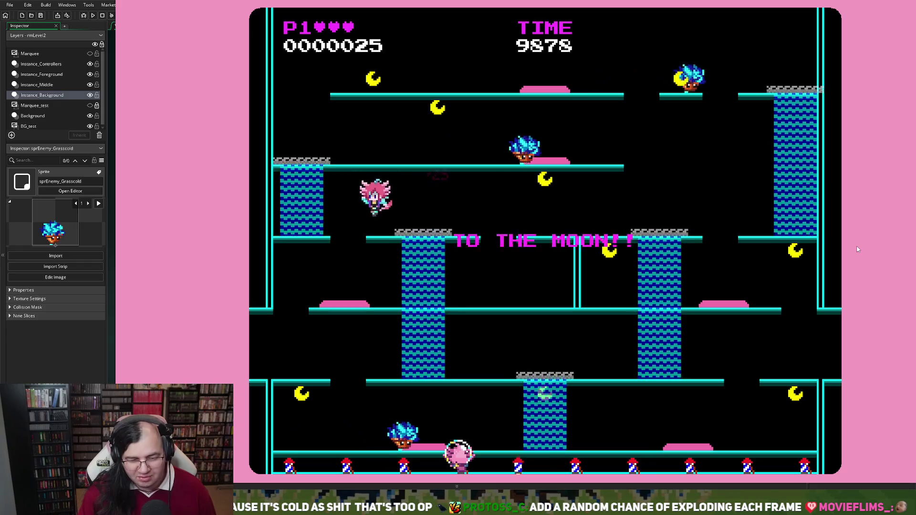
key(Left)
key(Right)
key(Up)
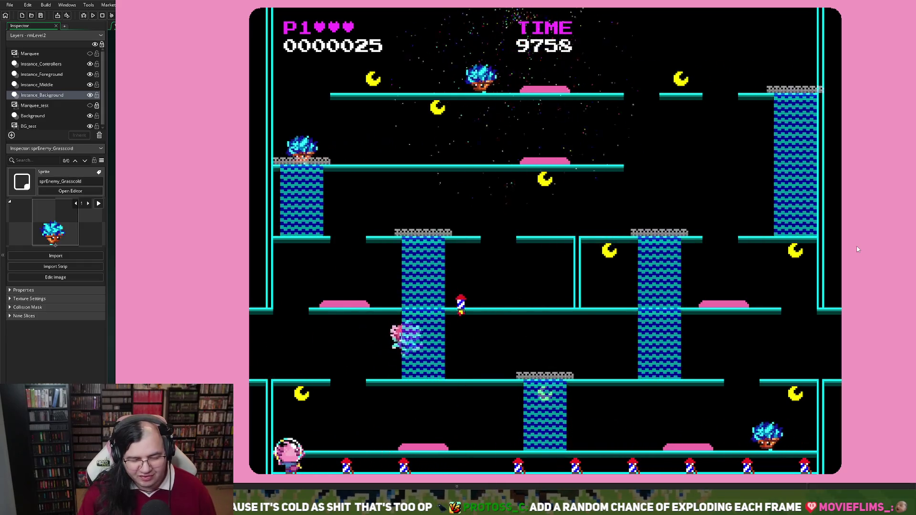
Climb the left ladder, fight through the blue grass enemies, then close the game
key(Left)
key(Up)
key(Right)
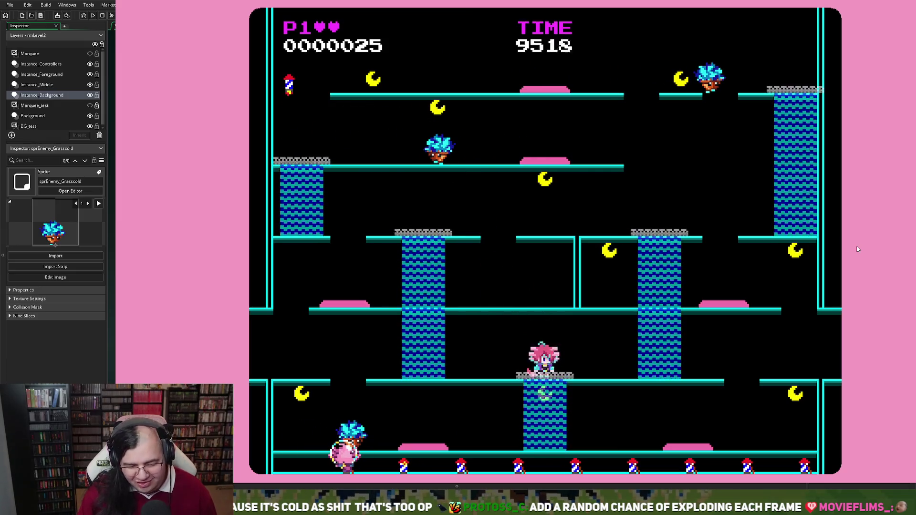
key(Left)
key(Up)
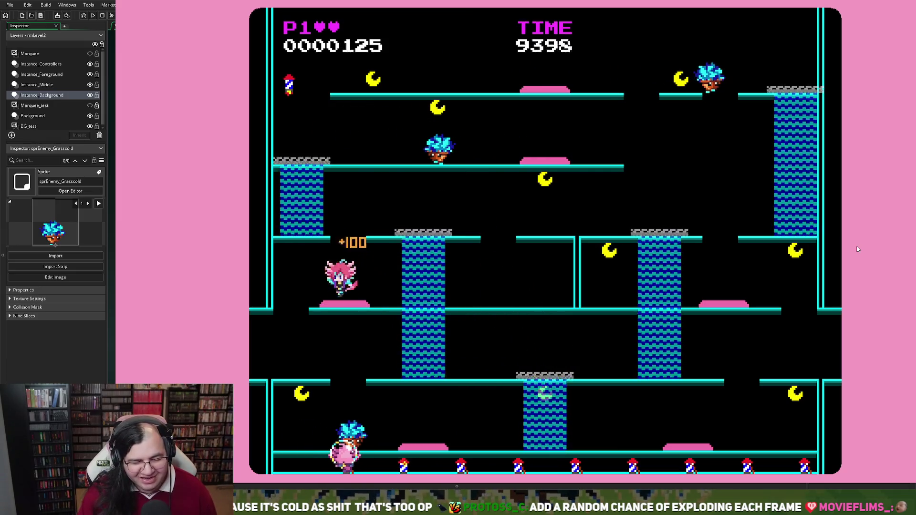
key(Up)
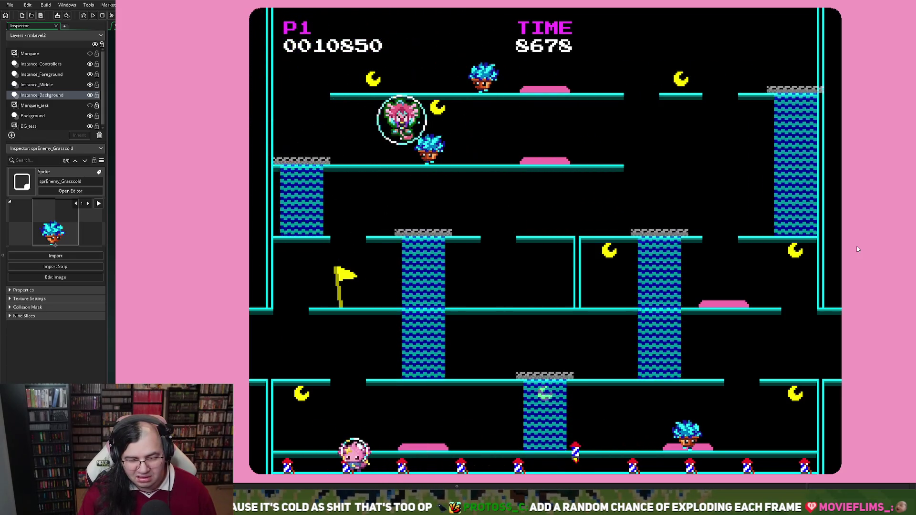
key(Escape)
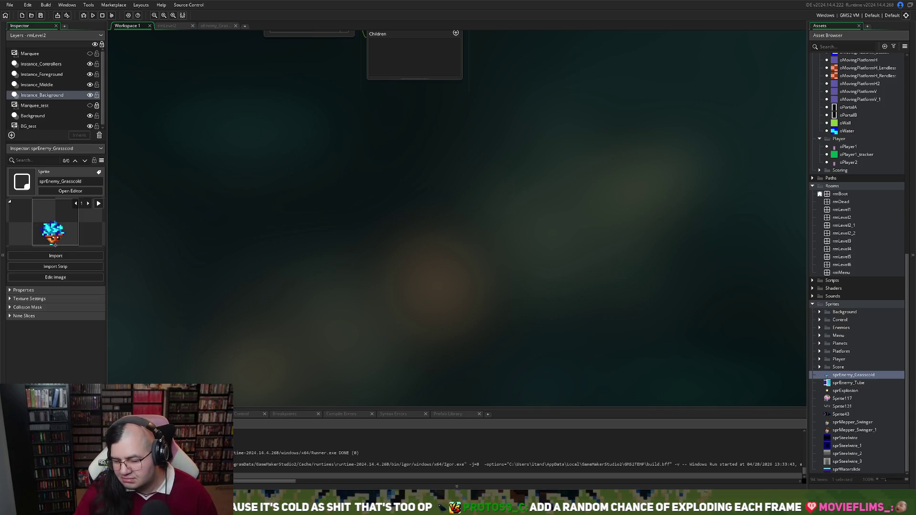
Compare sprEnemy_Grasscold's collision mask settings against those of sprEnemy_Grass
double_click(841, 376)
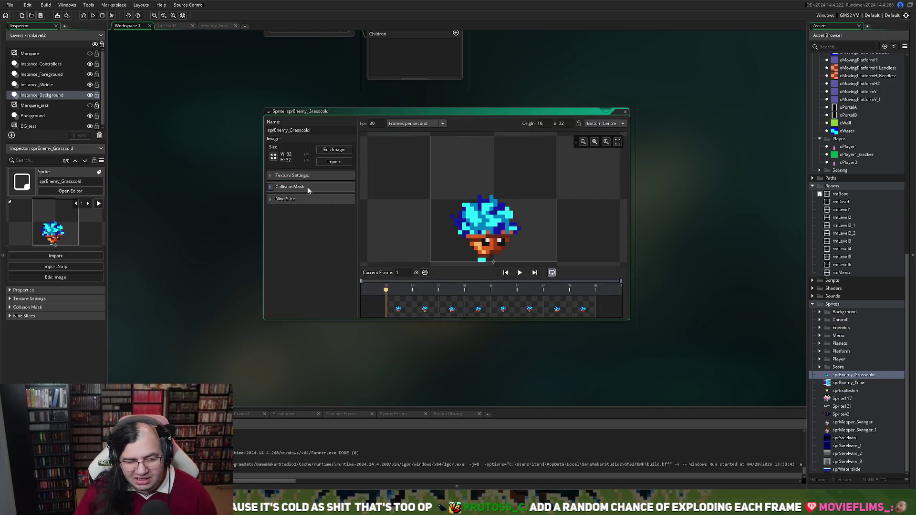
click(270, 188)
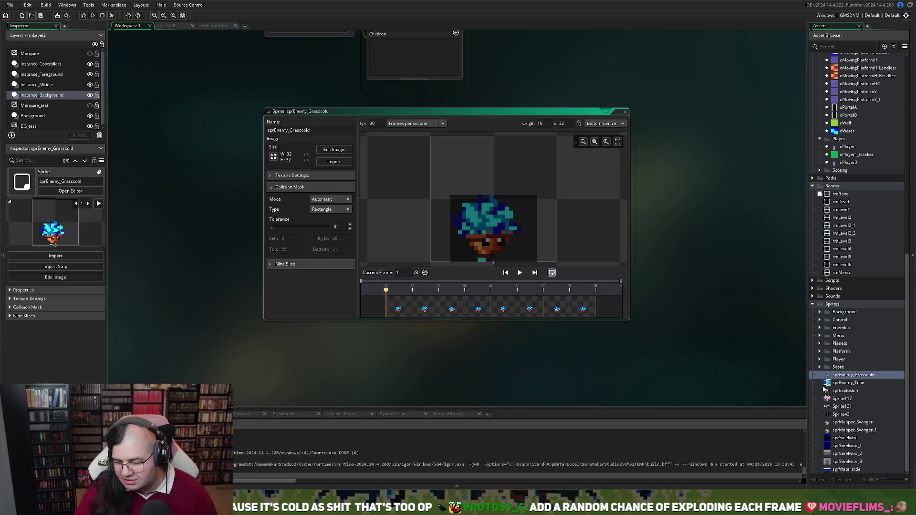
click(820, 329)
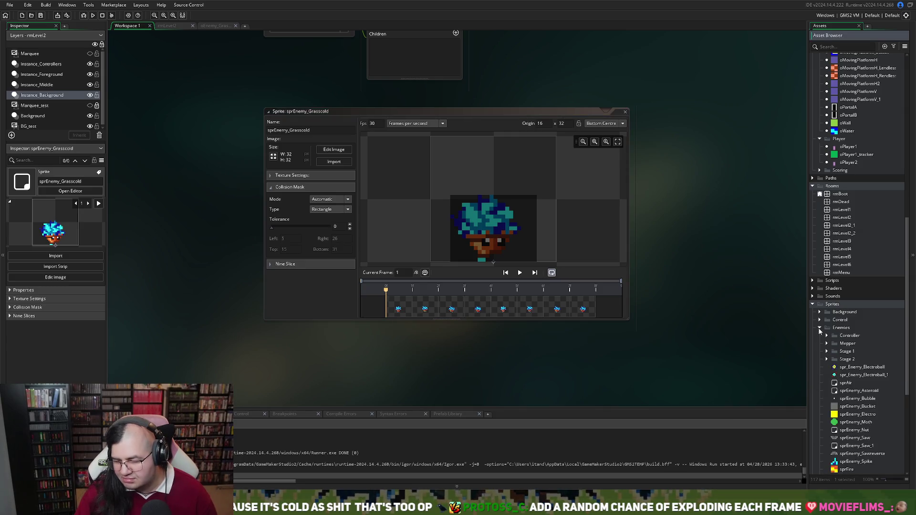
scroll(820, 334, down, 1)
scroll(833, 336, down, 1)
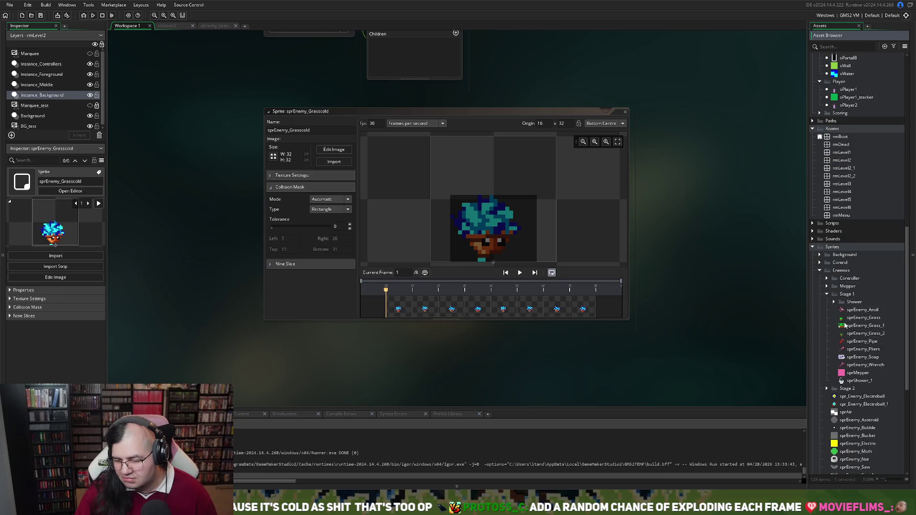
double_click(844, 319)
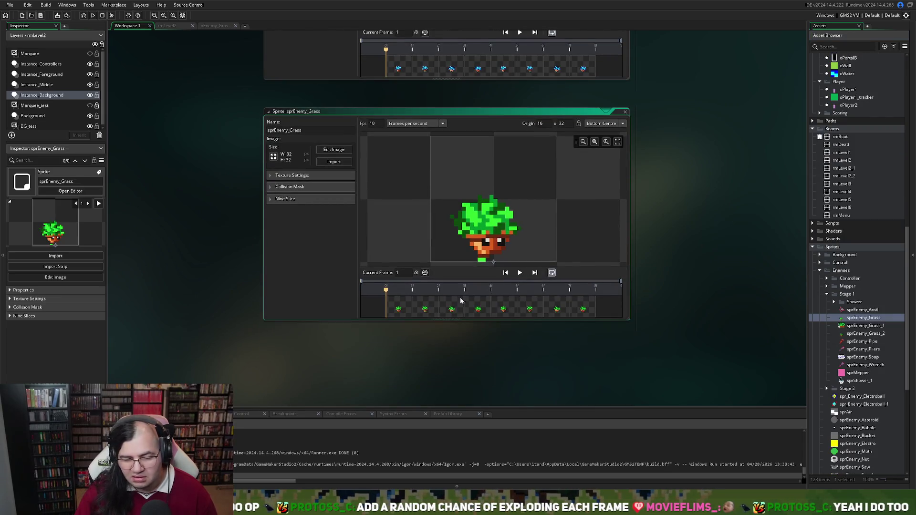
click(270, 187)
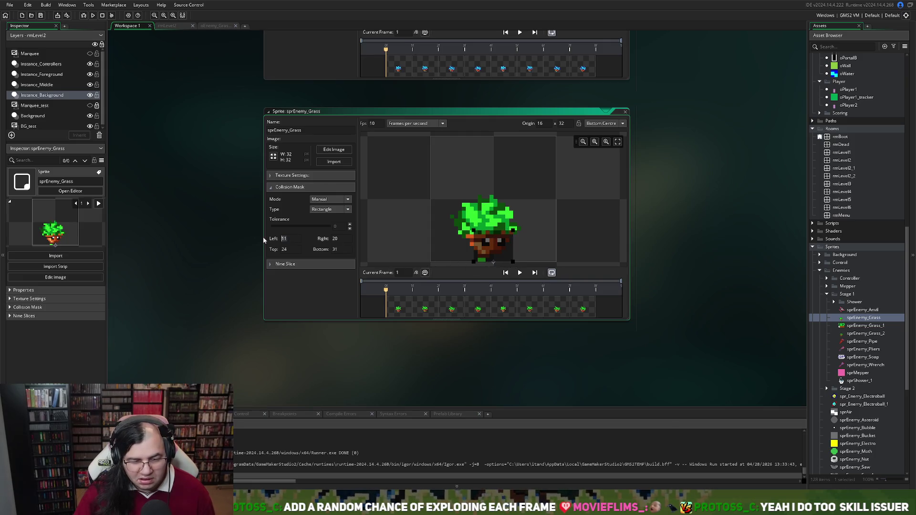
scroll(304, 250, up, 3)
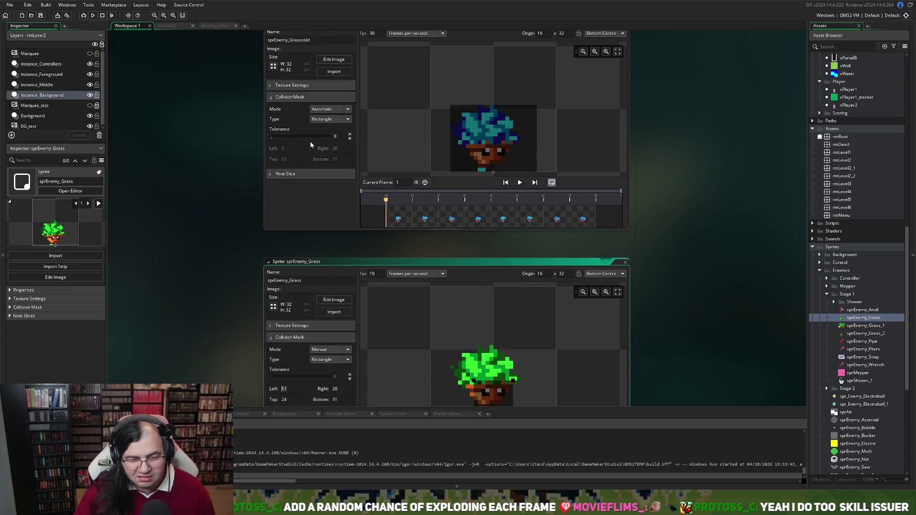
Give sprEnemy_Grasscold a Manual Rectangle mask (11, 20, 24, 31) and close both sprite editors
click(335, 110)
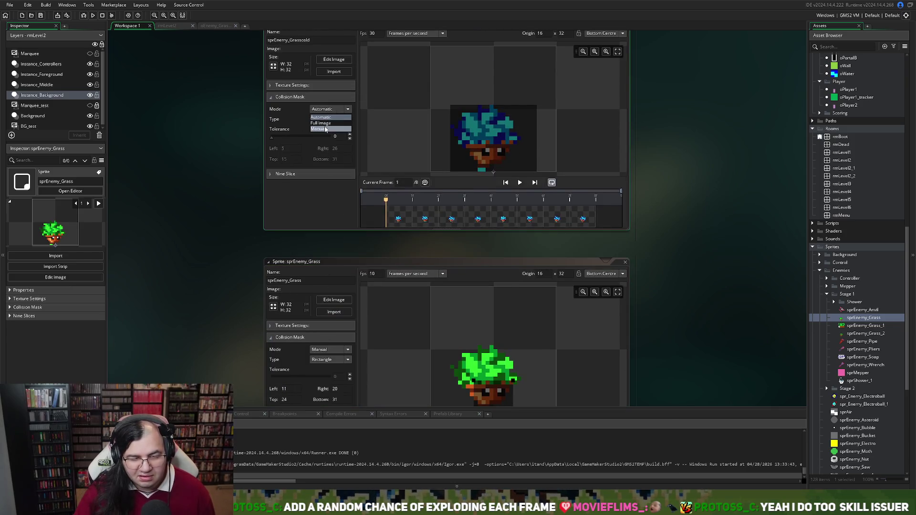
scroll(304, 163, down, 1)
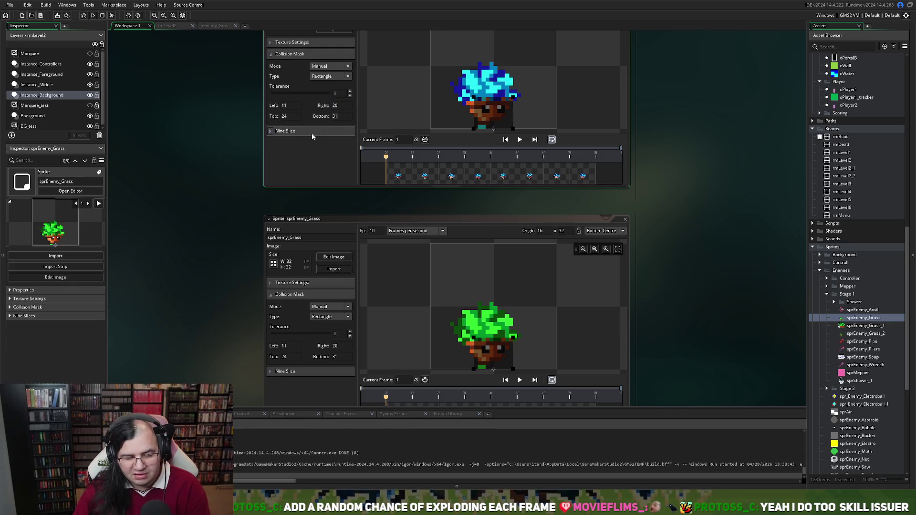
scroll(321, 171, up, 2)
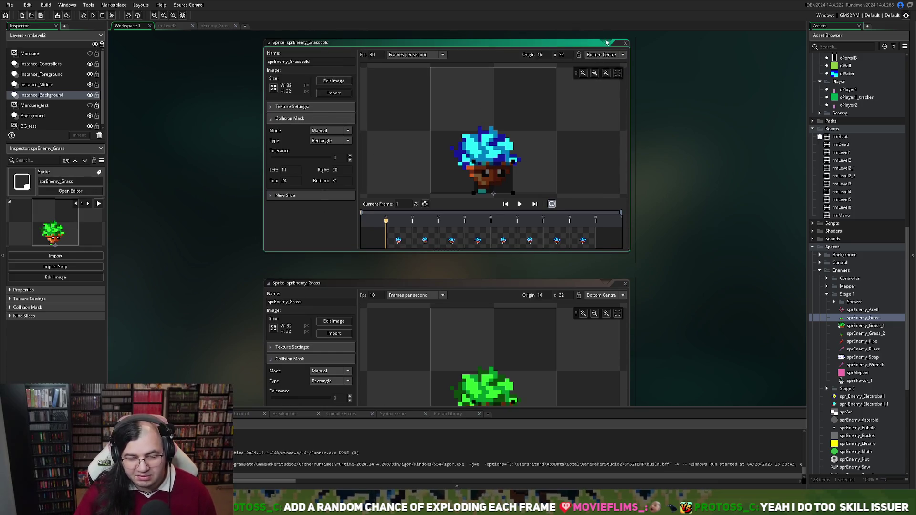
click(626, 44)
click(605, 283)
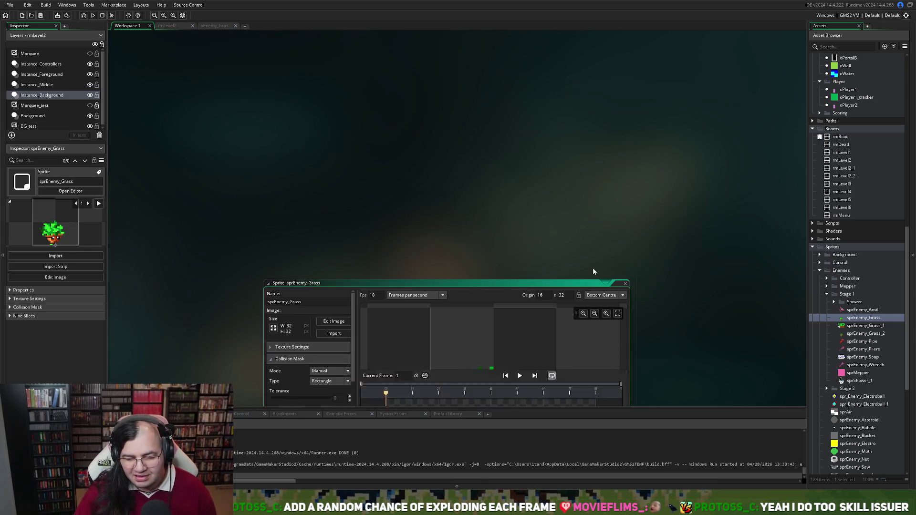
Build and run the game, climb to the upper platform and run right past the flag
click(93, 16)
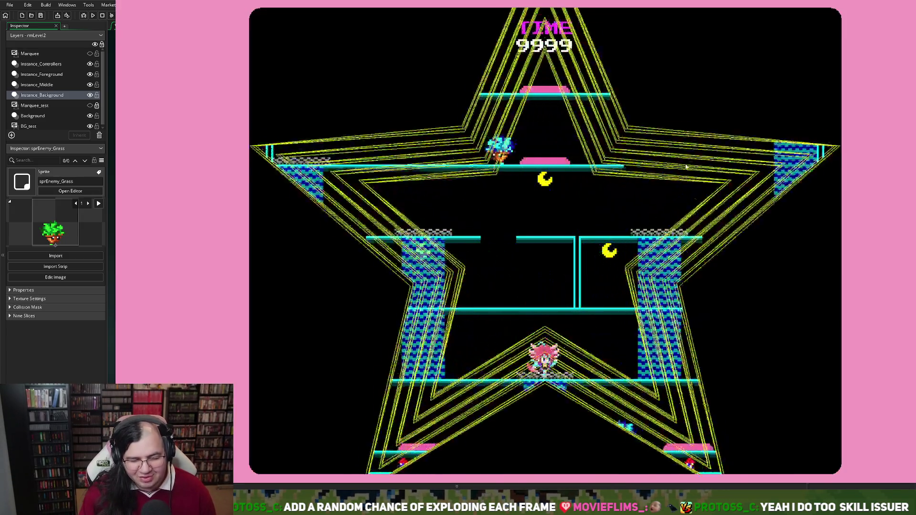
key(Left)
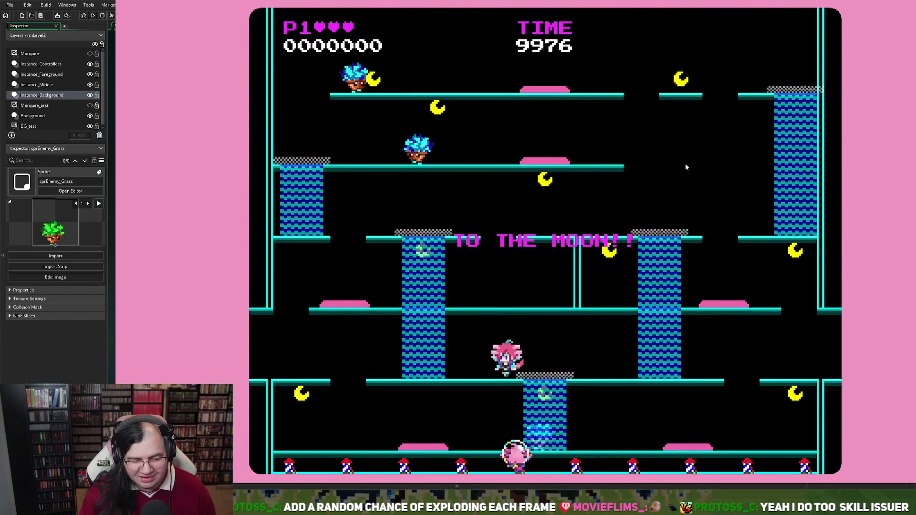
key(Up)
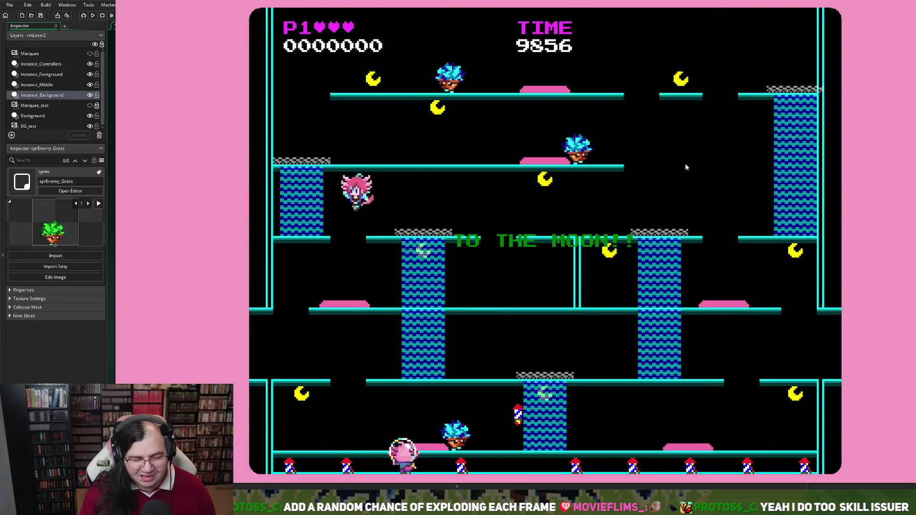
key(Right)
key(Right)
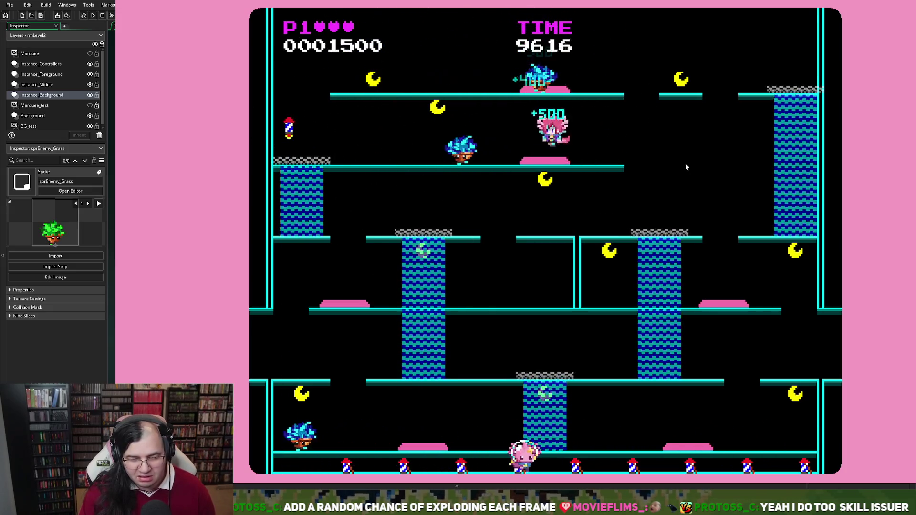
key(Left)
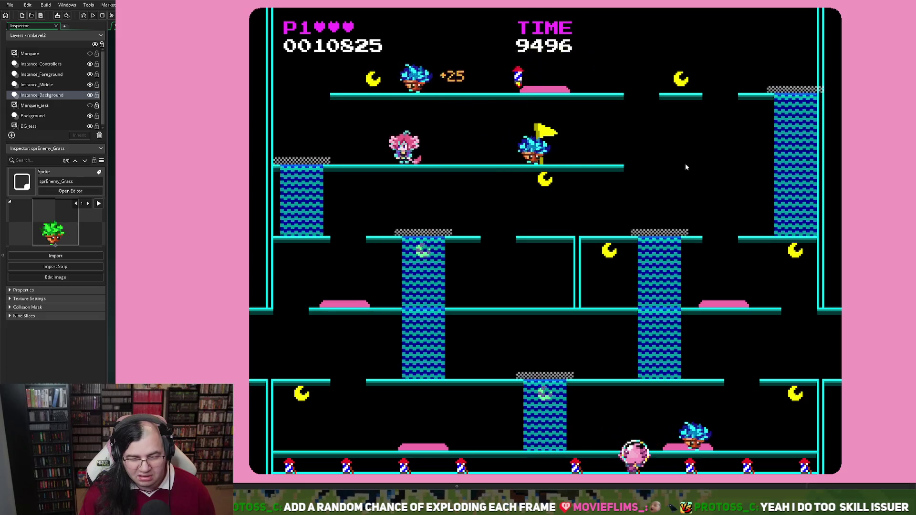
key(Right)
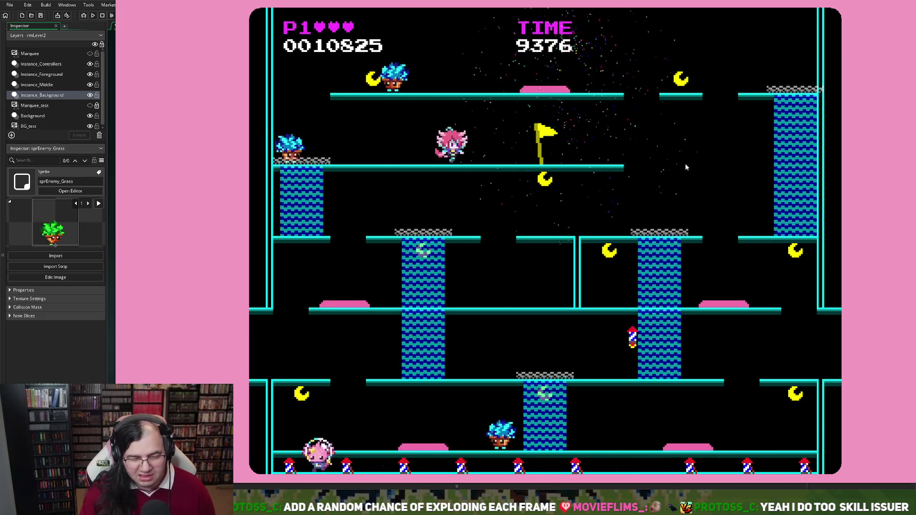
Climb to the top to stomp a blue cold grass enemy, then cross the top platform via the left ladder
key(Up)
key(Left)
key(Left)
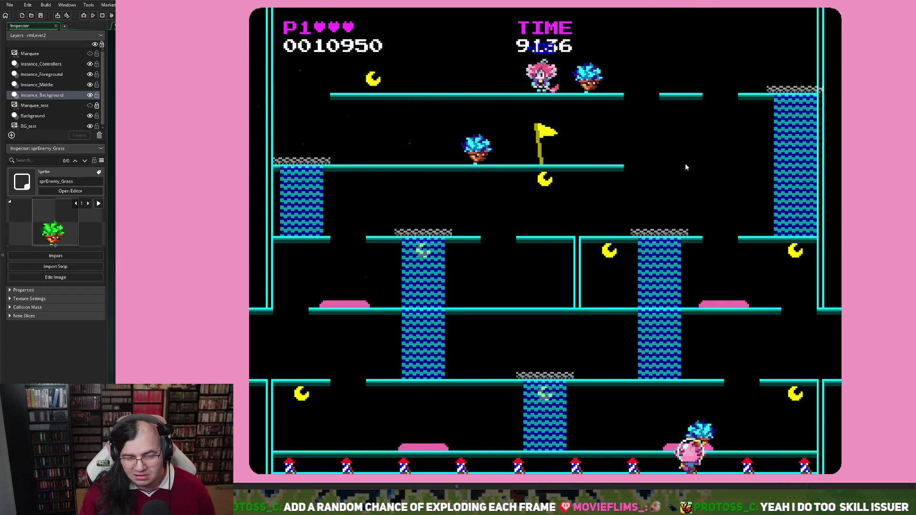
key(Right)
key(Left)
key(Up)
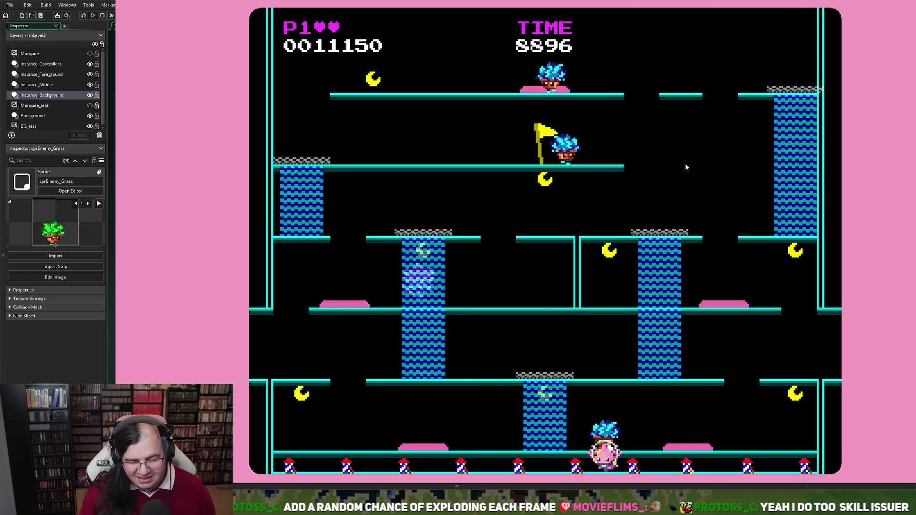
key(Right)
key(Right)
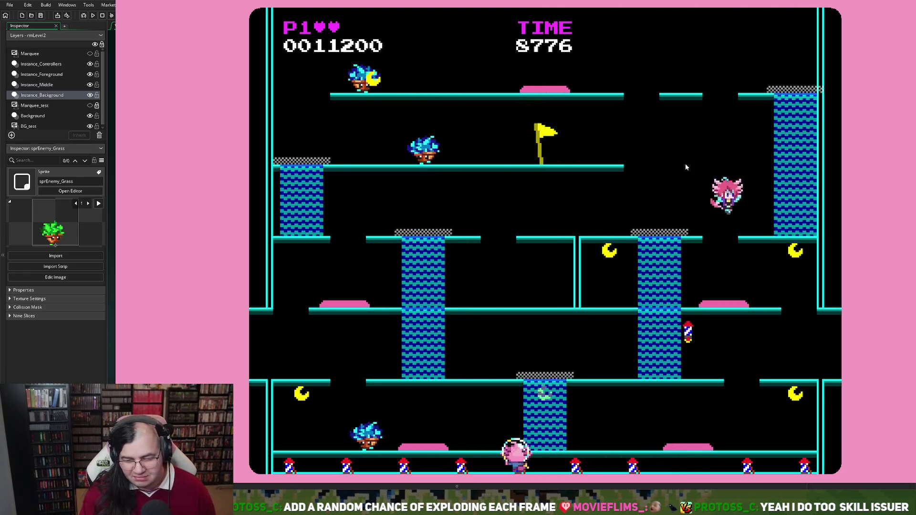
key(Left)
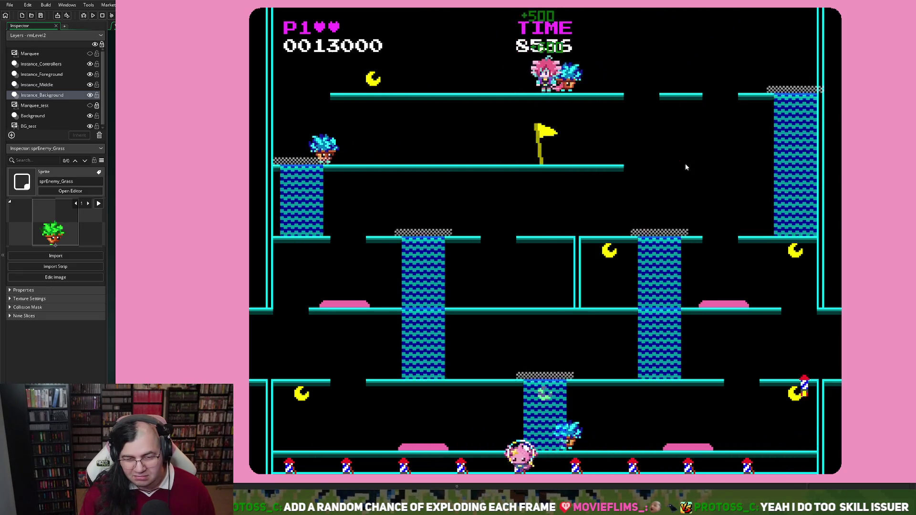
After respawning, climb the right column to the top and reach the flag at 14500 points, then start a new game
key(Left)
key(Up)
key(Right)
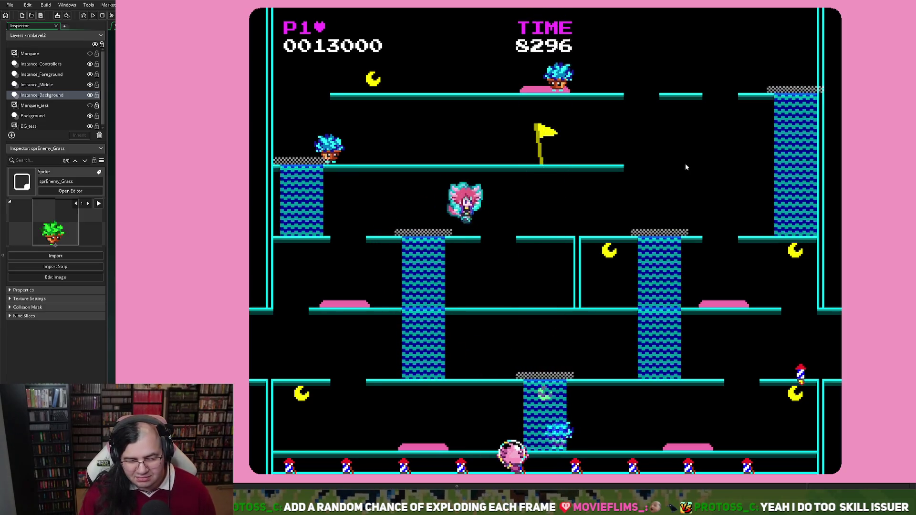
key(Right)
key(Up)
key(Left)
key(Left)
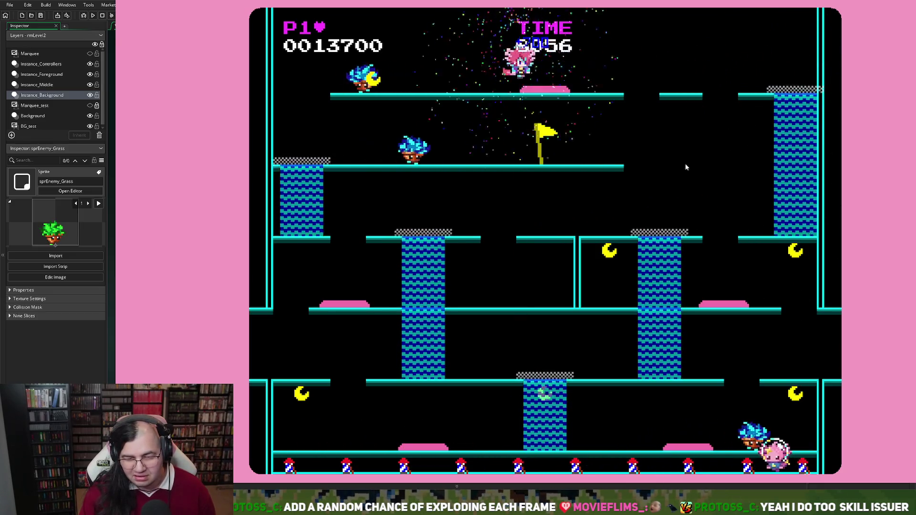
key(Right)
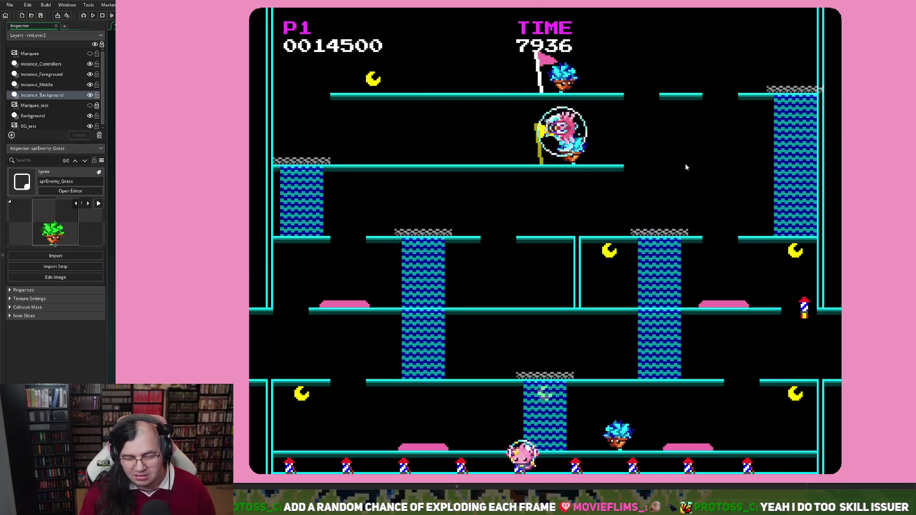
key(Return)
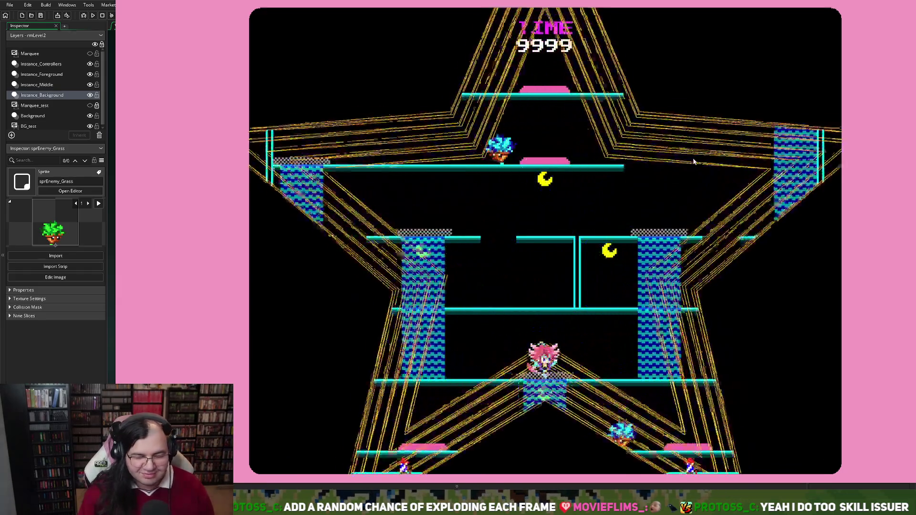
Play another run with arrow keys and space, riding lifts and columns until Game Over at 1000 points
key(Left)
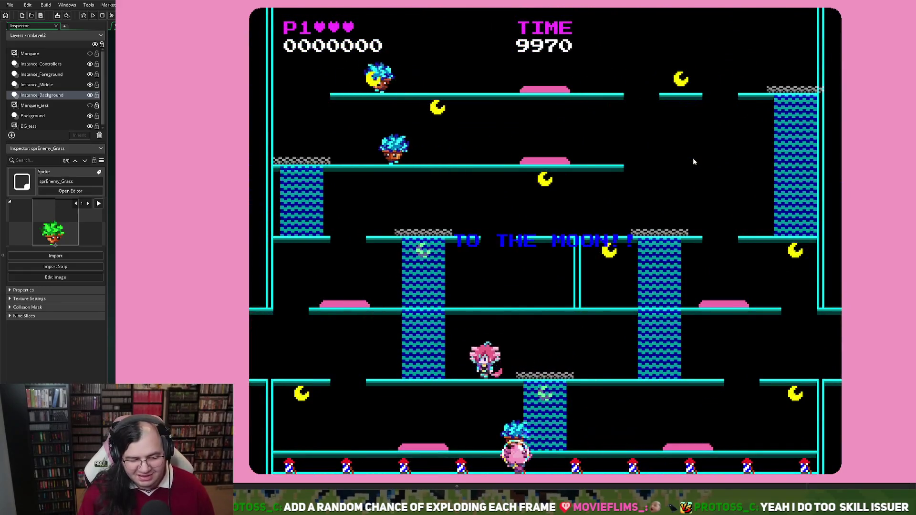
key(space)
key(Right)
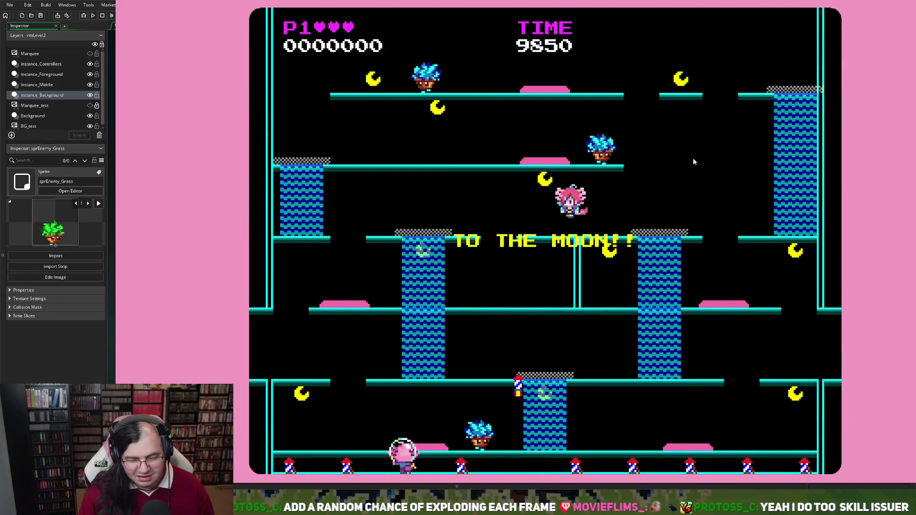
key(space)
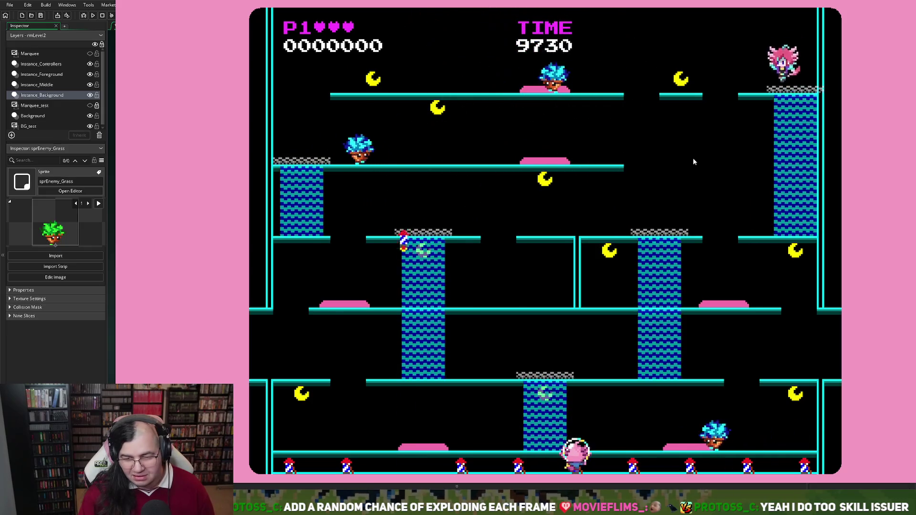
key(Left)
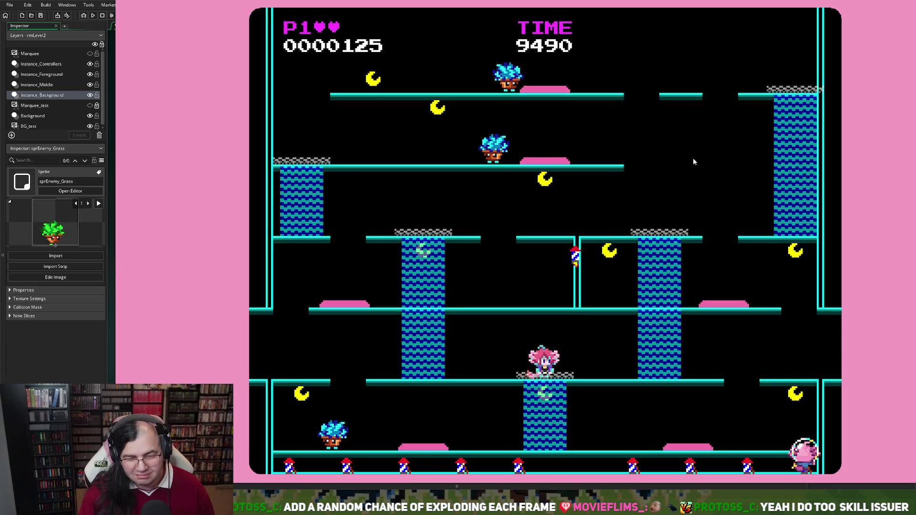
key(Right)
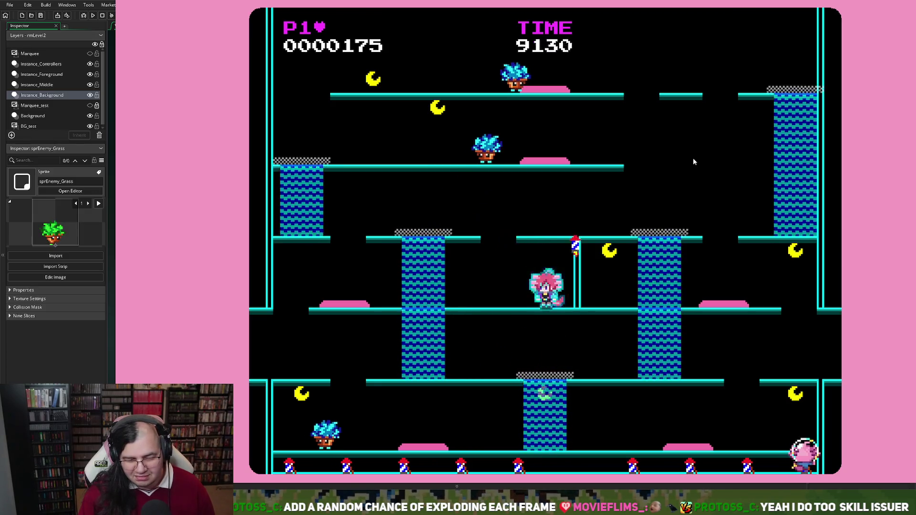
key(Left)
key(Right)
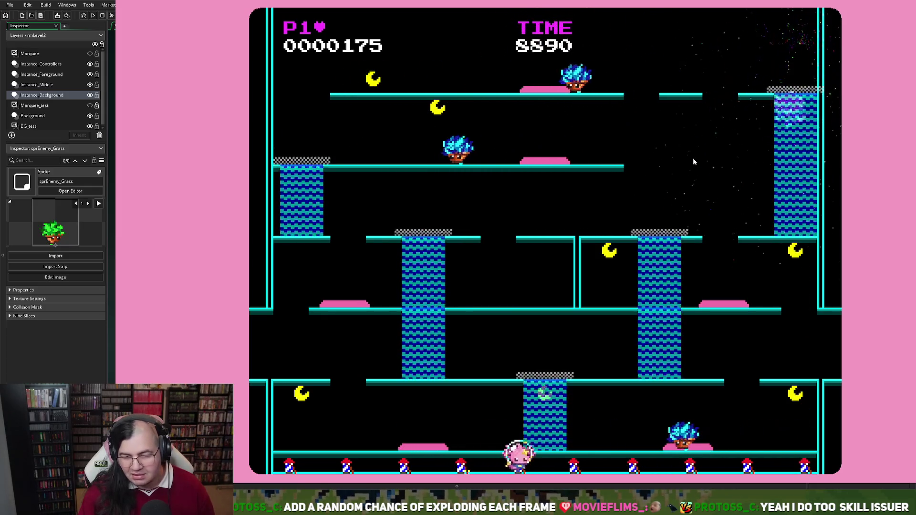
key(Left)
key(Left)
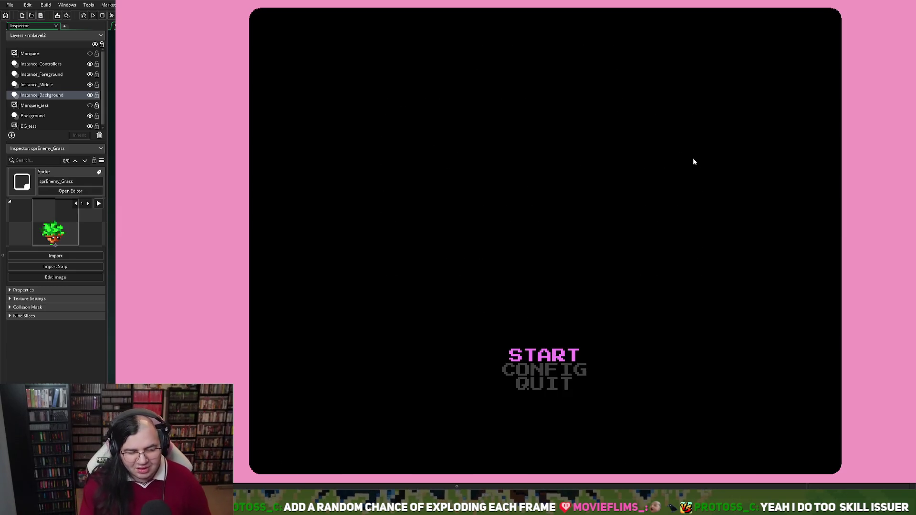
Start a new game, play through to the high-score table at 22325 points (9th), then quit
key(Return)
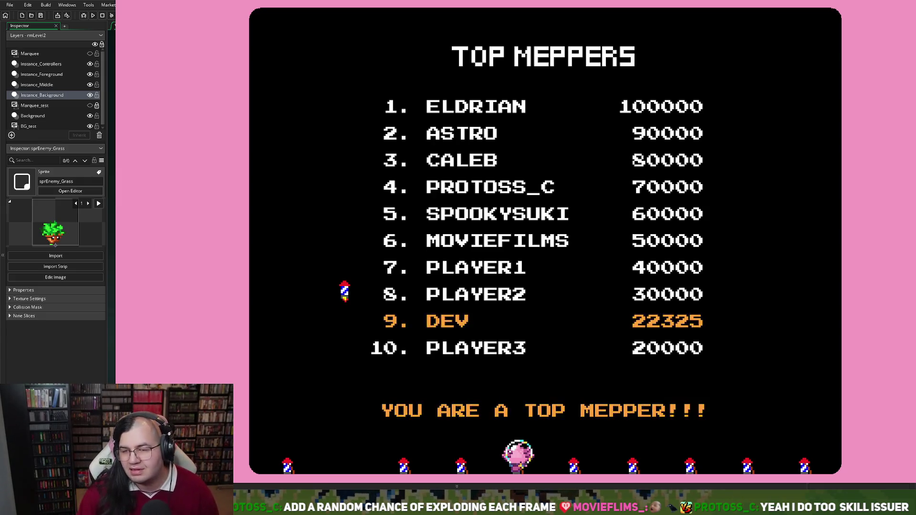
key(Escape)
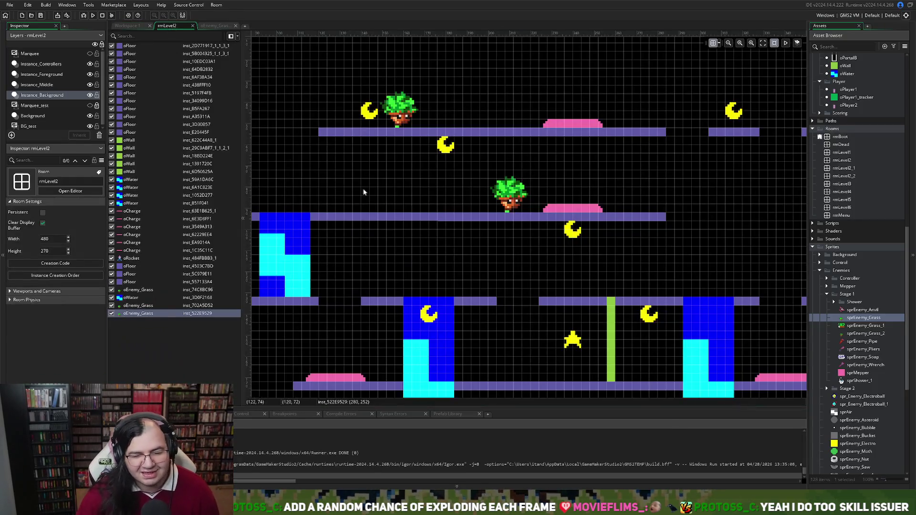
Select the middle oFloor under the grass enemy and stretch it further right
scroll(470, 205, down, 2)
scroll(470, 213, up, 2)
scroll(470, 213, down, 2)
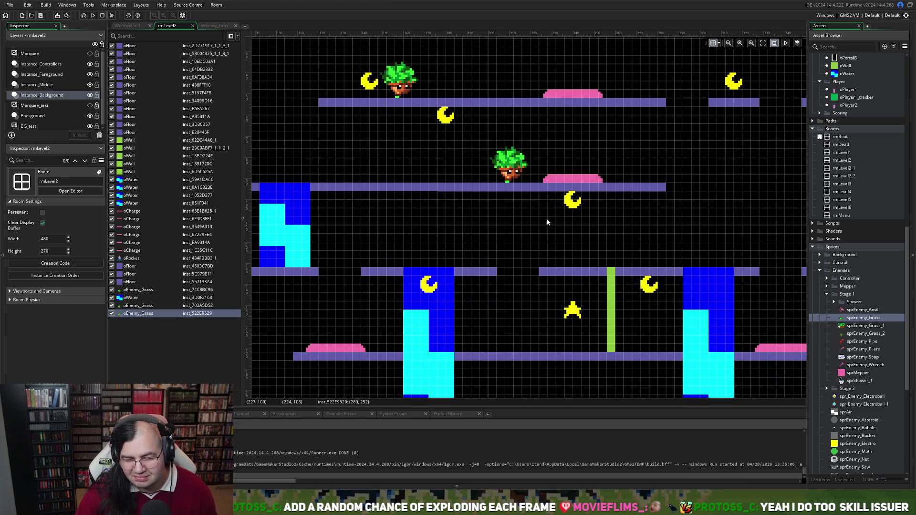
scroll(542, 221, left, 4)
scroll(542, 220, right, 5)
scroll(543, 220, right, 5)
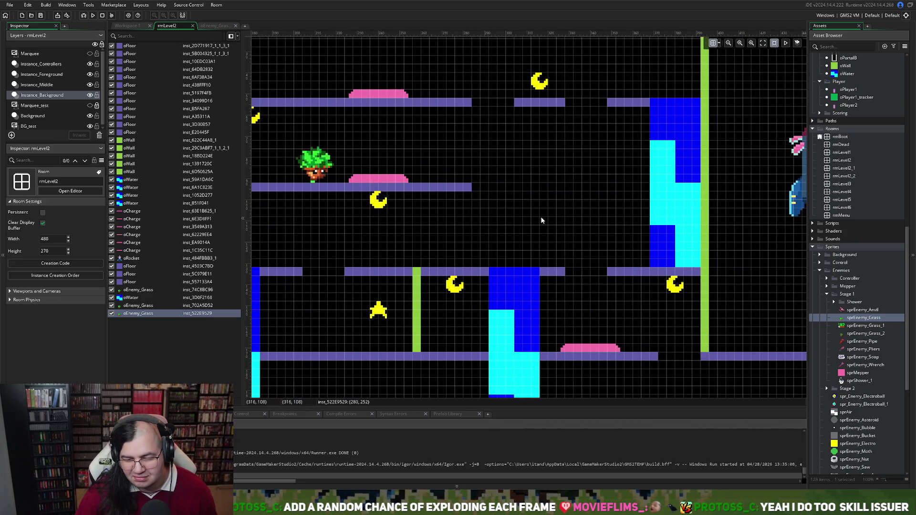
click(469, 188)
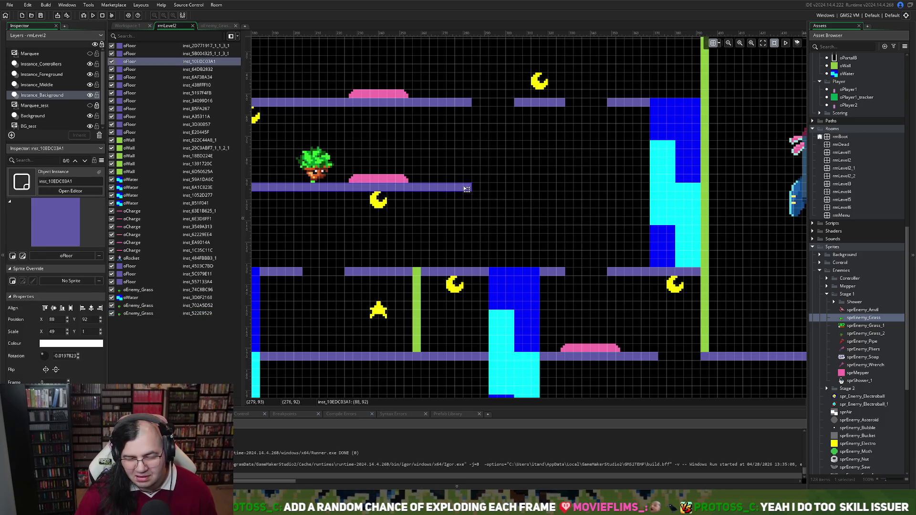
drag(471, 188, 563, 191)
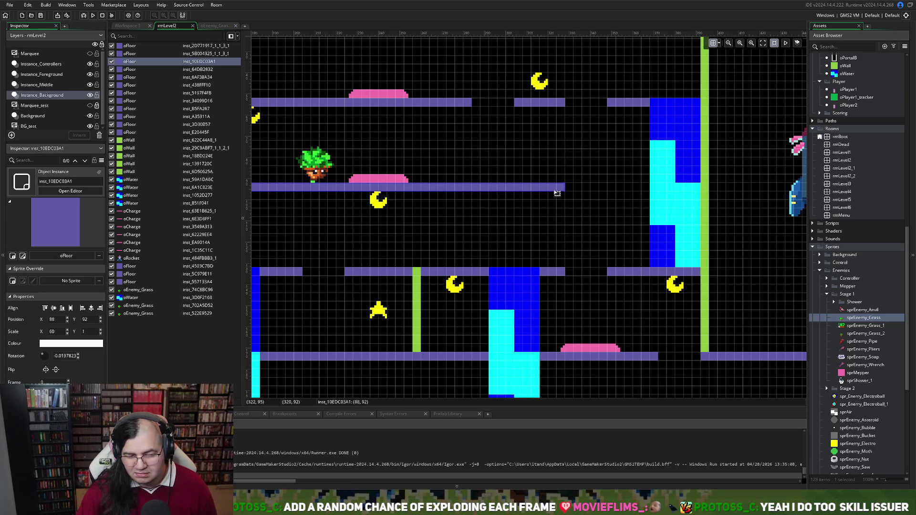
Pull the middle floor's right edge back in until its Scale X is 43
scroll(535, 195, left, 2)
scroll(535, 194, left, 6)
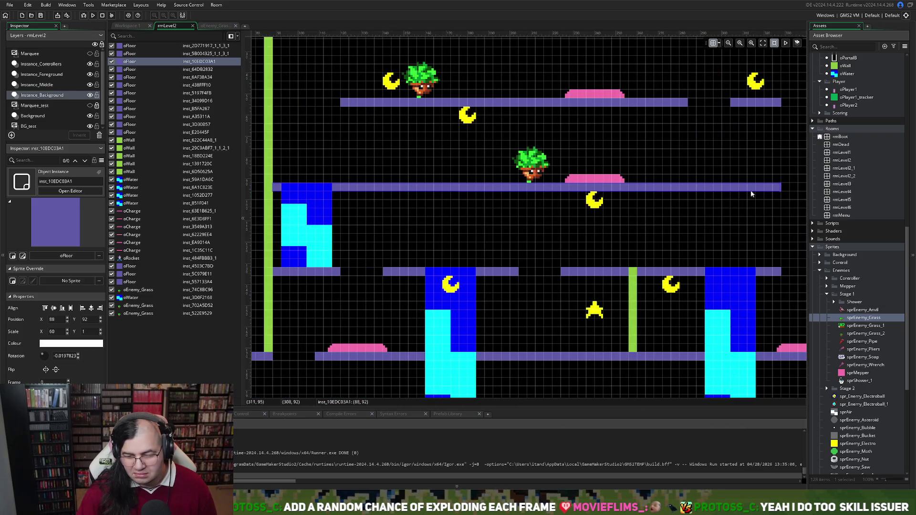
drag(781, 187, 634, 187)
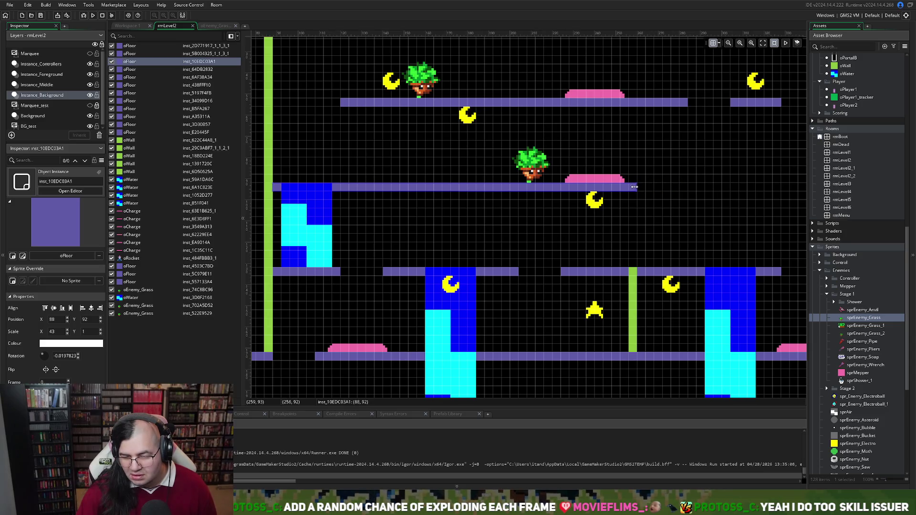
scroll(641, 189, right, 2)
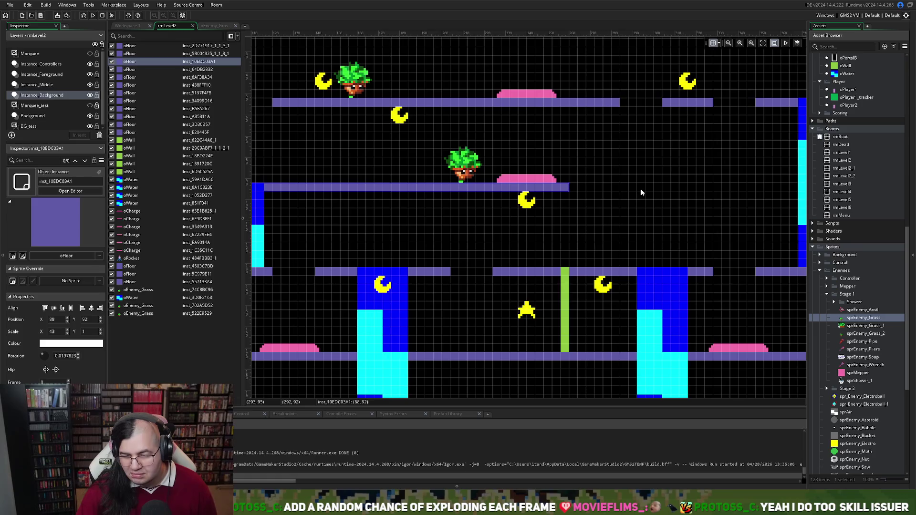
scroll(640, 192, right, 2)
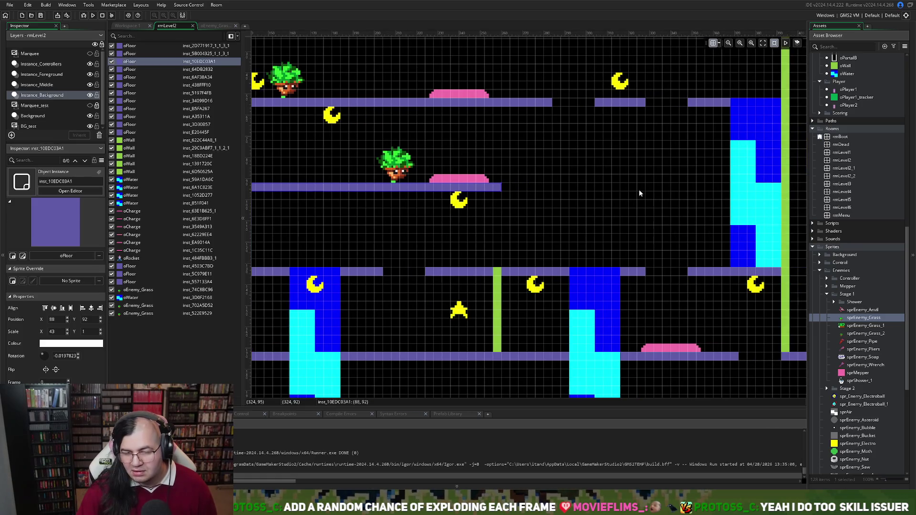
scroll(640, 193, right, 1)
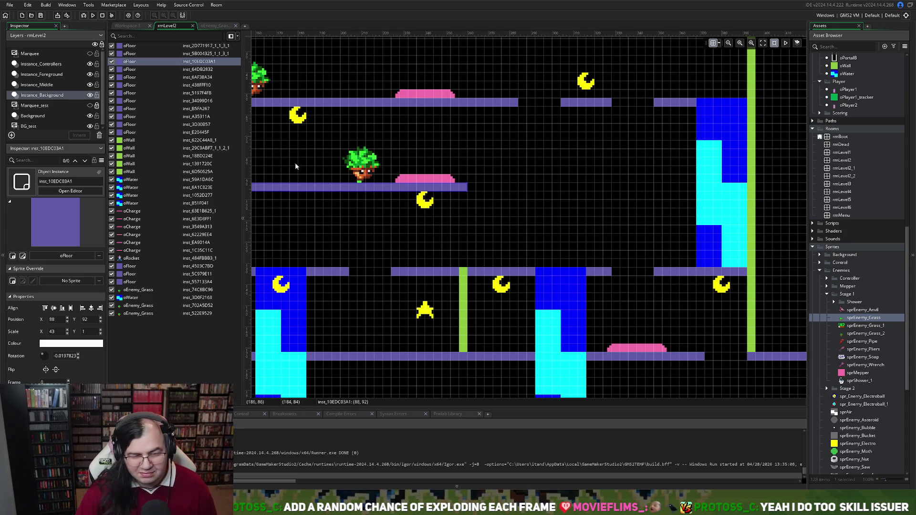
scroll(834, 296, down, 1)
scroll(834, 298, up, 12)
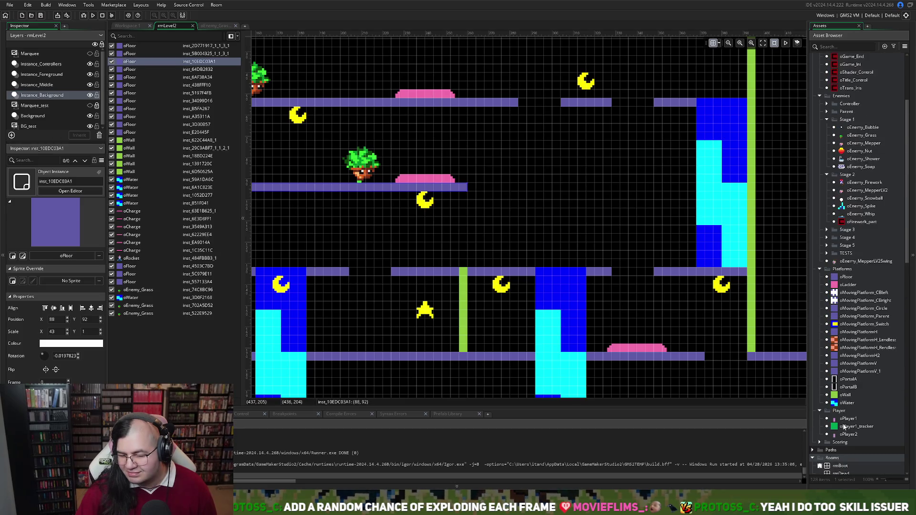
Place an oWall at 280, 52 scaled 1×10 below the top platform, and move floor instances up the instance list
mouse_move(841, 393)
mouse_down()
mouse_move(563, 239)
mouse_move(494, 168)
mouse_move(460, 168)
mouse_move(471, 178)
mouse_up()
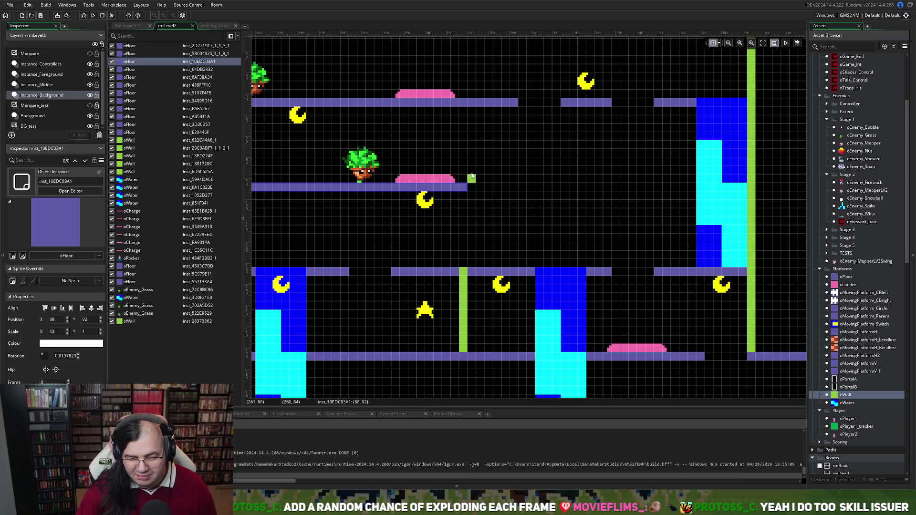
click(471, 178)
drag(471, 178, 479, 99)
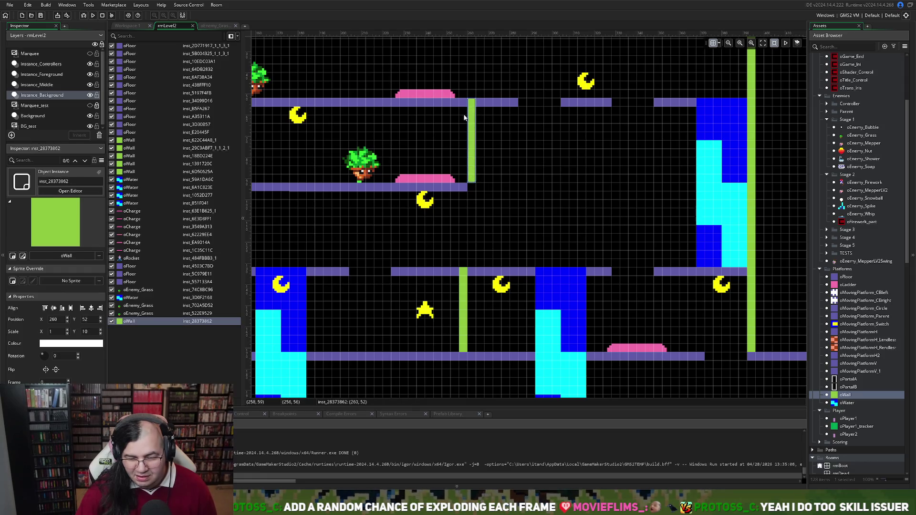
key(Right)
key(Right)
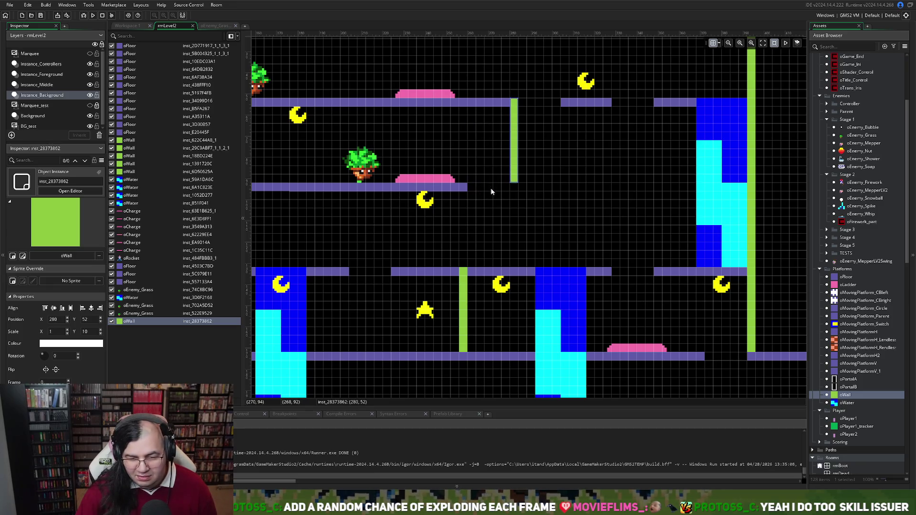
drag(135, 322, 129, 179)
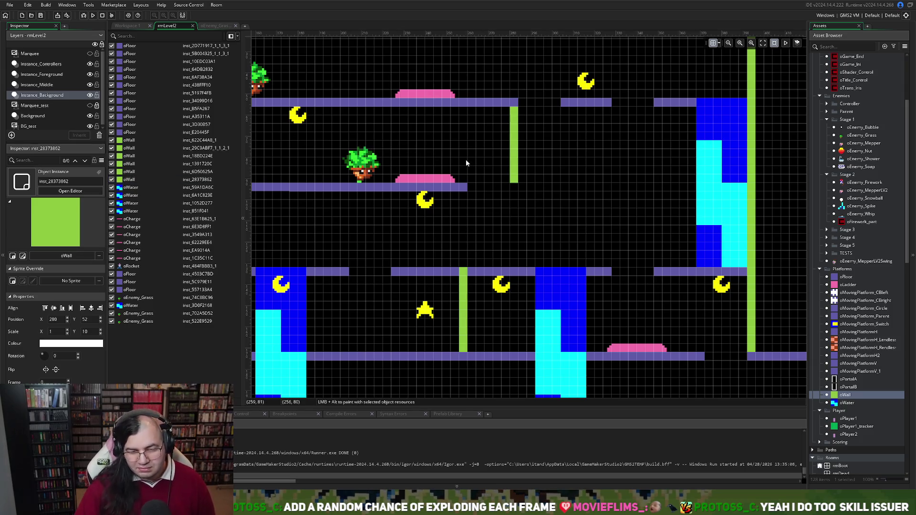
mouse_move(132, 273)
mouse_down()
mouse_move(122, 149)
mouse_move(128, 122)
mouse_move(132, 206)
mouse_move(135, 131)
mouse_up()
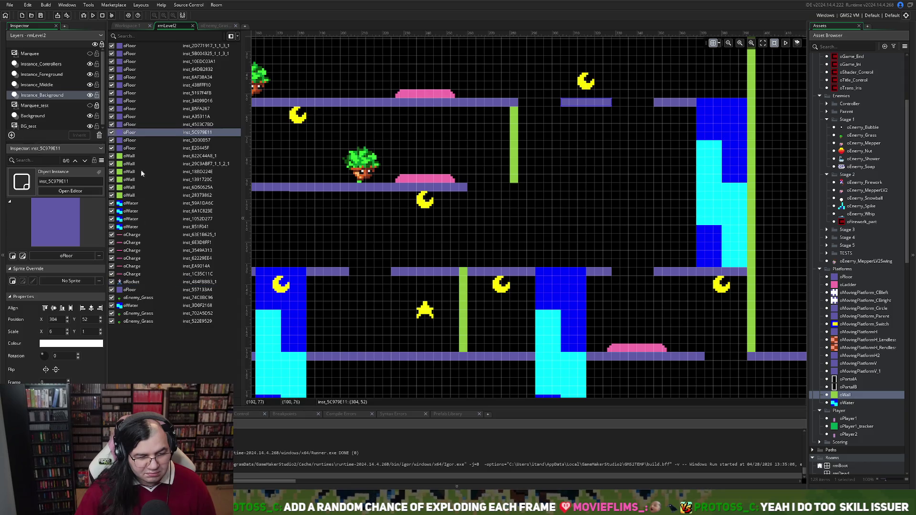
Move another floor up the instance order, shift the middle grass enemy left, and shorten its floor
drag(128, 289, 135, 132)
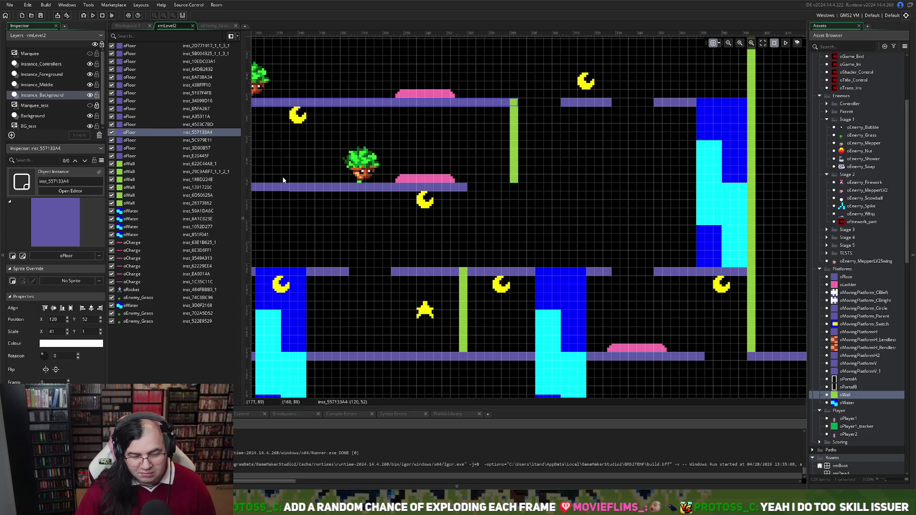
scroll(365, 190, left, 3)
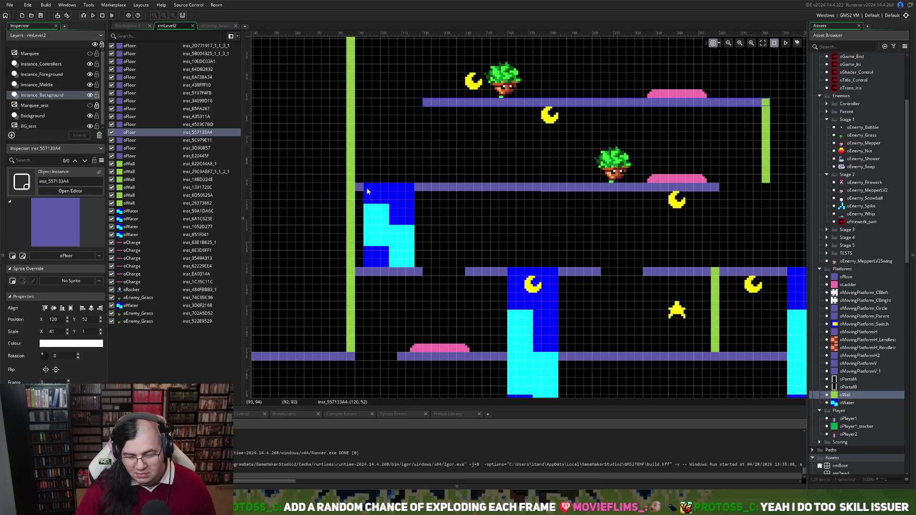
scroll(367, 190, left, 1)
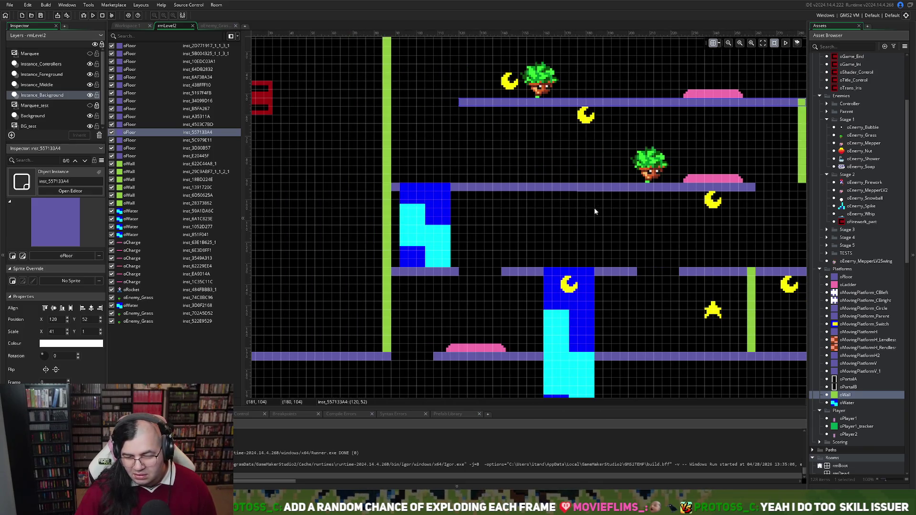
click(657, 187)
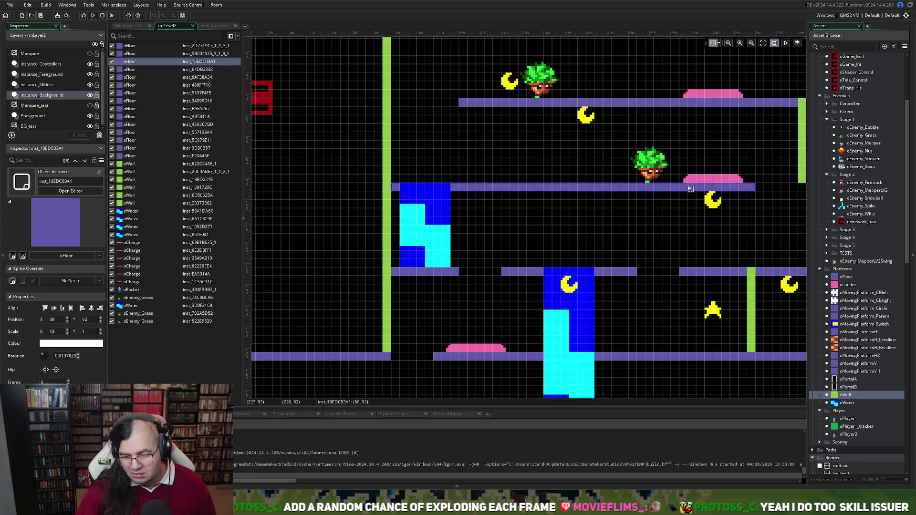
drag(662, 172, 527, 169)
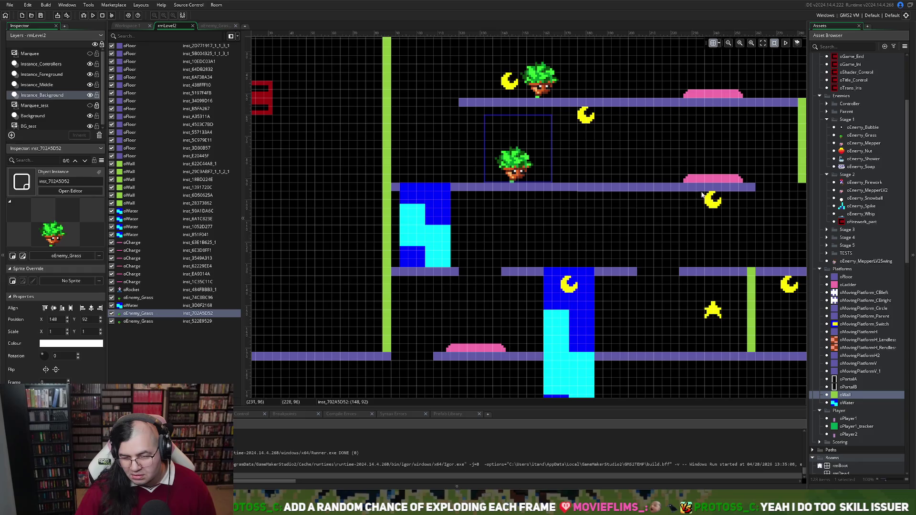
click(756, 192)
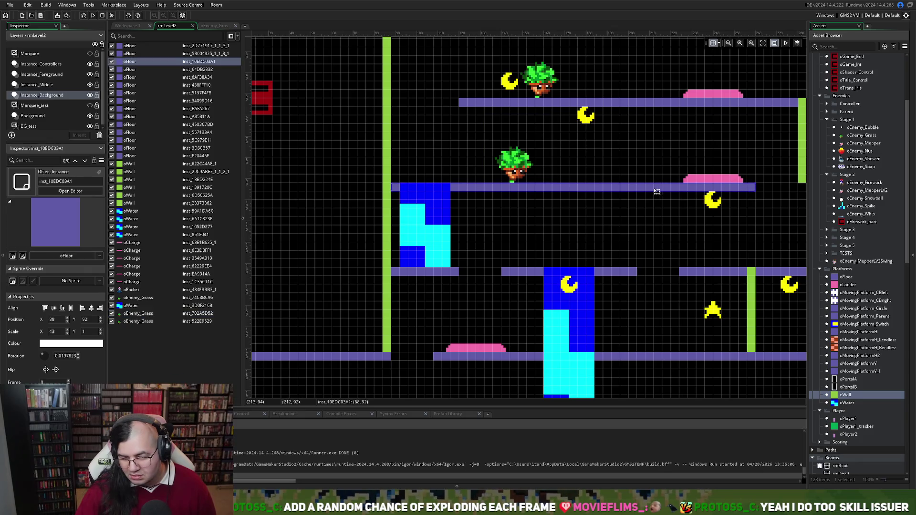
drag(757, 190, 637, 186)
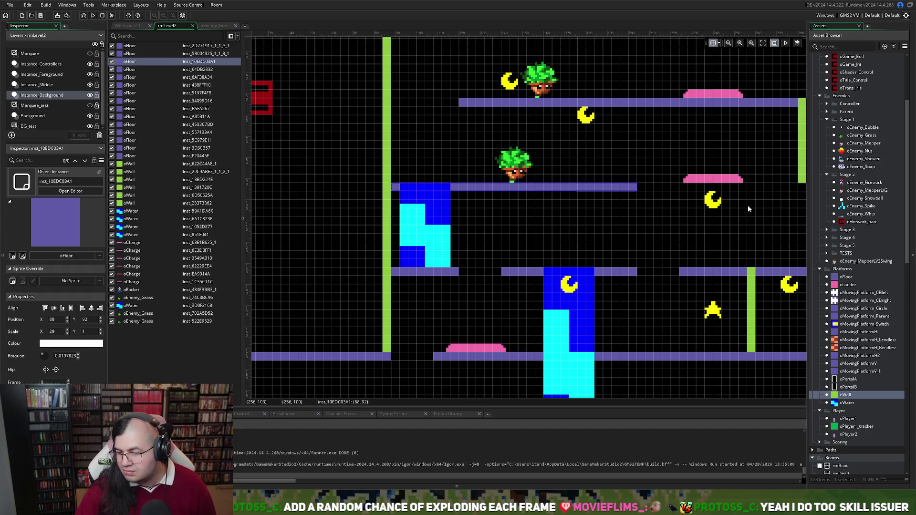
Place a new oFloor under the right pink platform, widened one cell on each side
scroll(747, 205, right, 5)
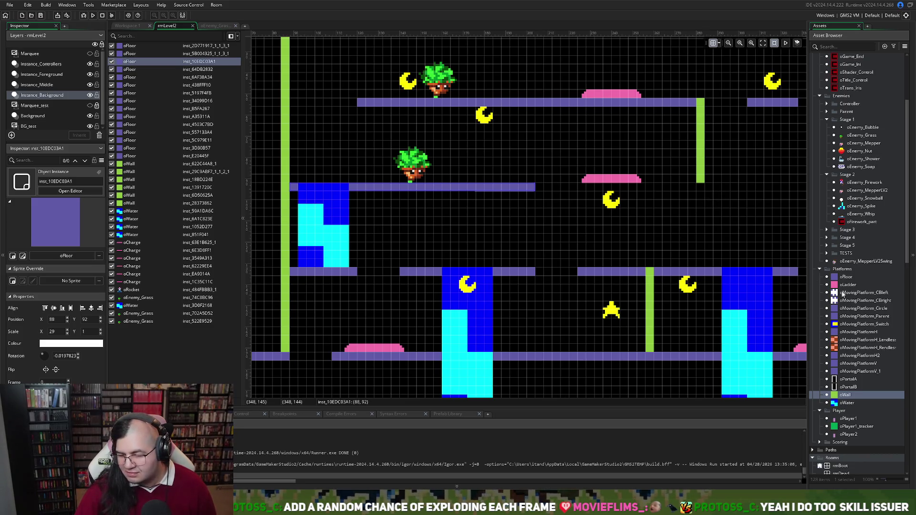
click(840, 278)
mouse_move(843, 279)
mouse_down()
mouse_move(632, 210)
mouse_move(586, 185)
mouse_move(648, 191)
mouse_up()
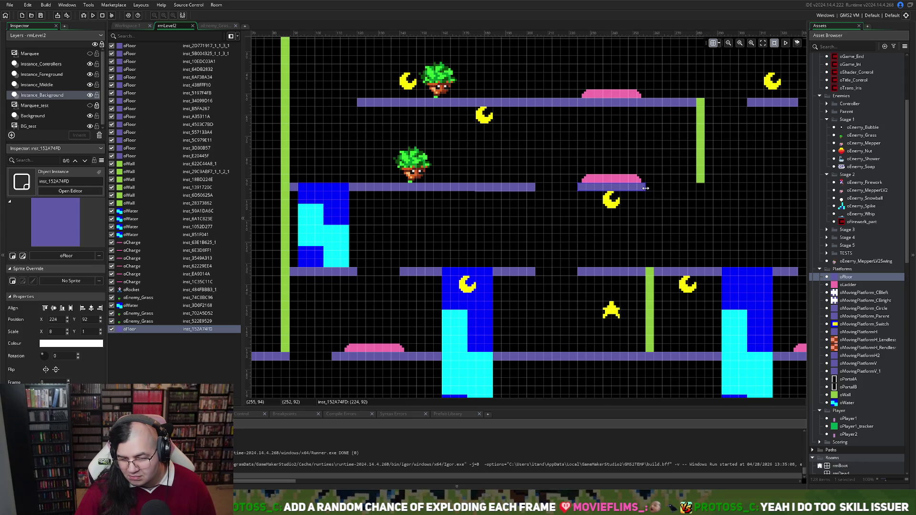
drag(654, 188, 662, 189)
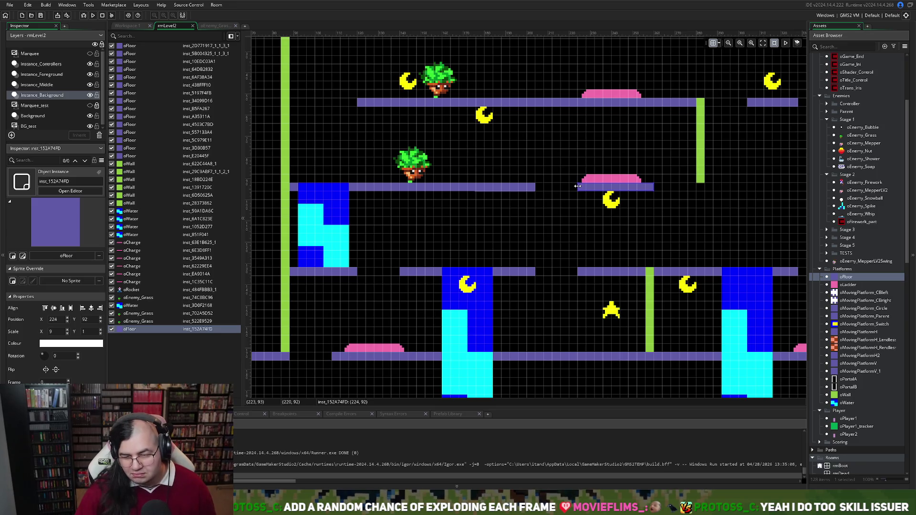
drag(575, 186, 568, 186)
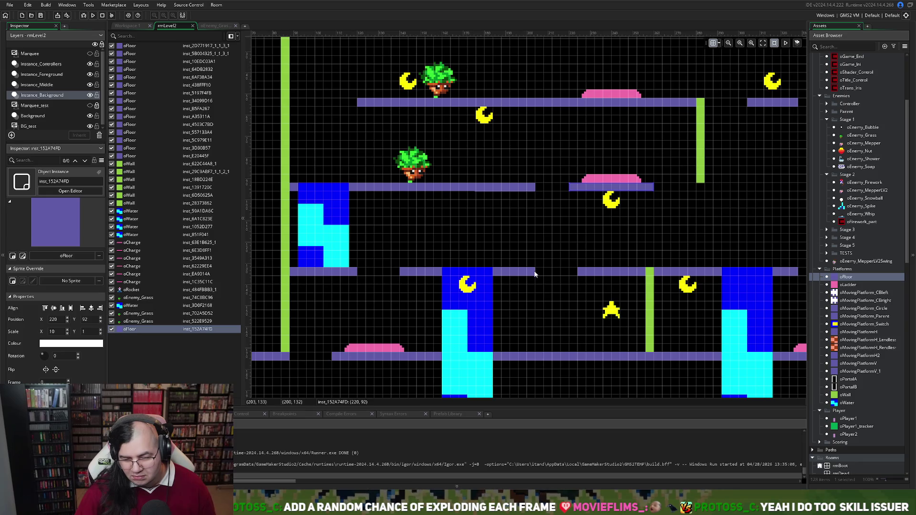
Trim the lower-left floor a cell, extend the lower-right floor a cell left, and shorten the middle floor
click(535, 273)
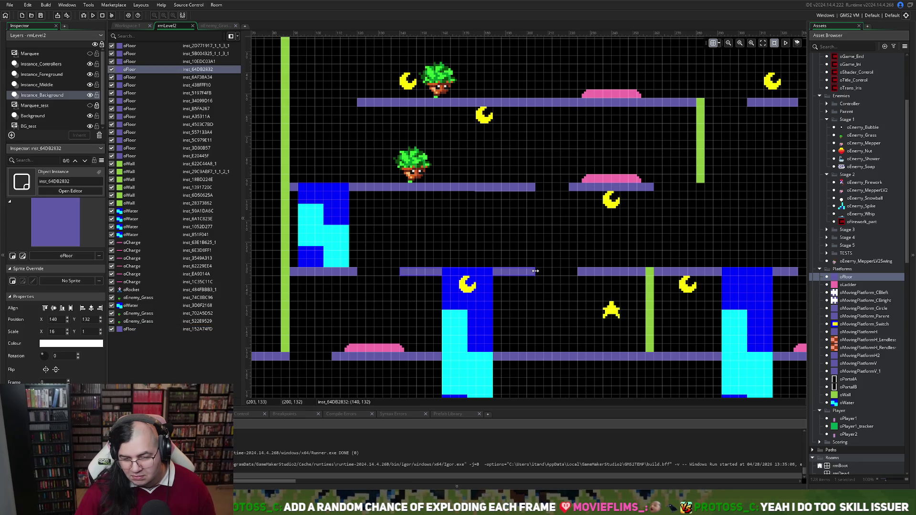
drag(528, 271, 525, 271)
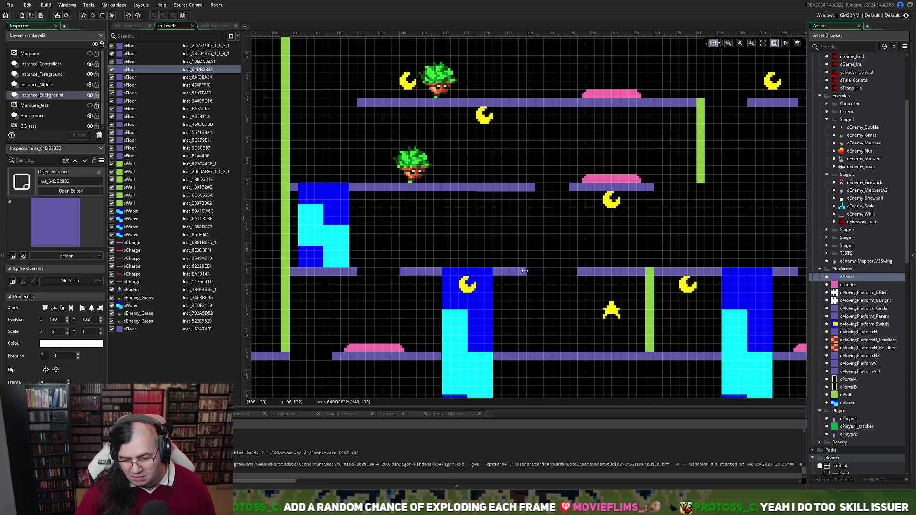
click(576, 276)
click(577, 271)
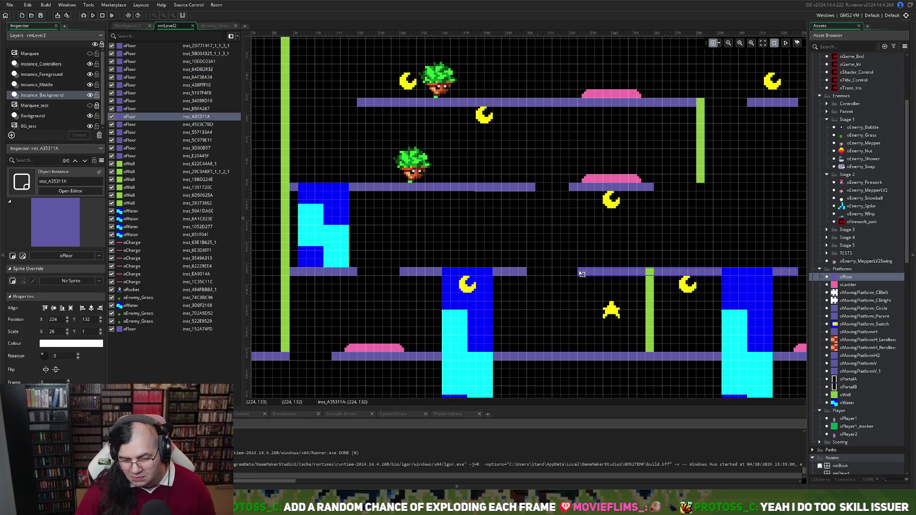
drag(577, 271, 562, 270)
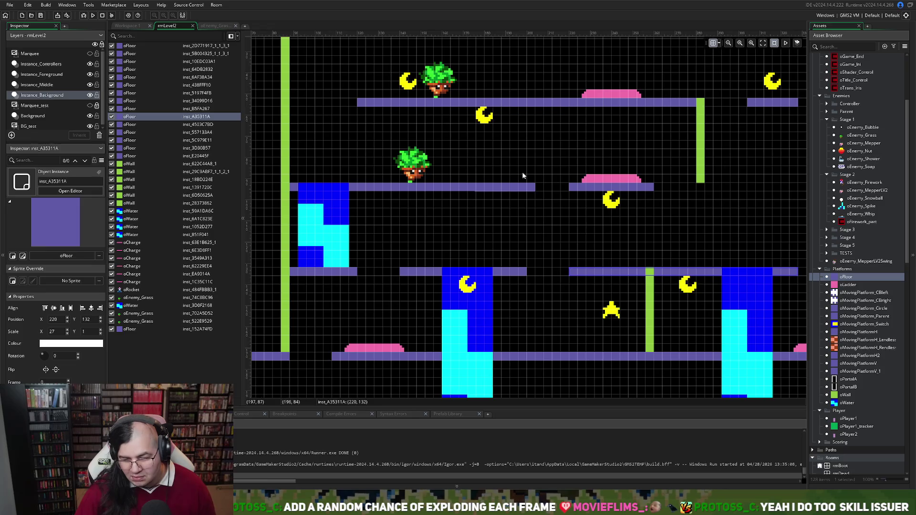
click(533, 189)
drag(537, 188, 528, 186)
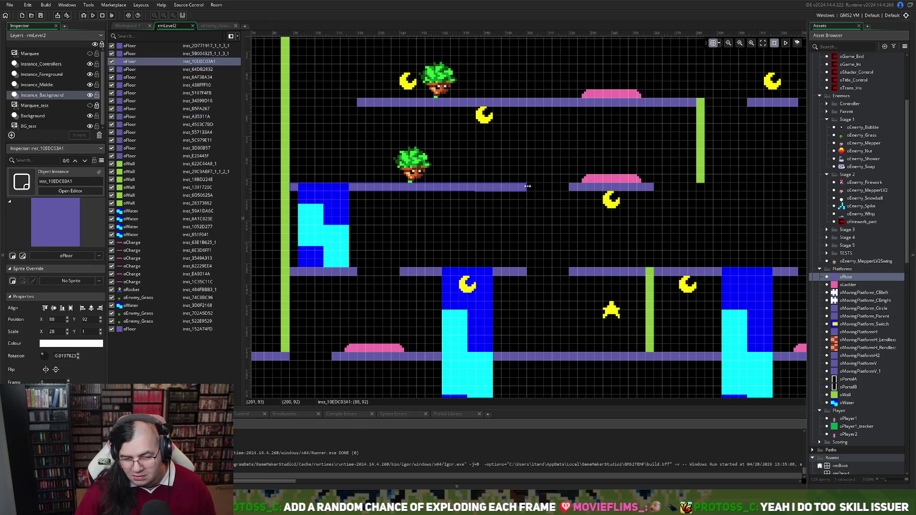
Trim the left-side oFloor platform by one tile to Scale X 7
scroll(520, 212, down, 2)
scroll(510, 216, right, 5)
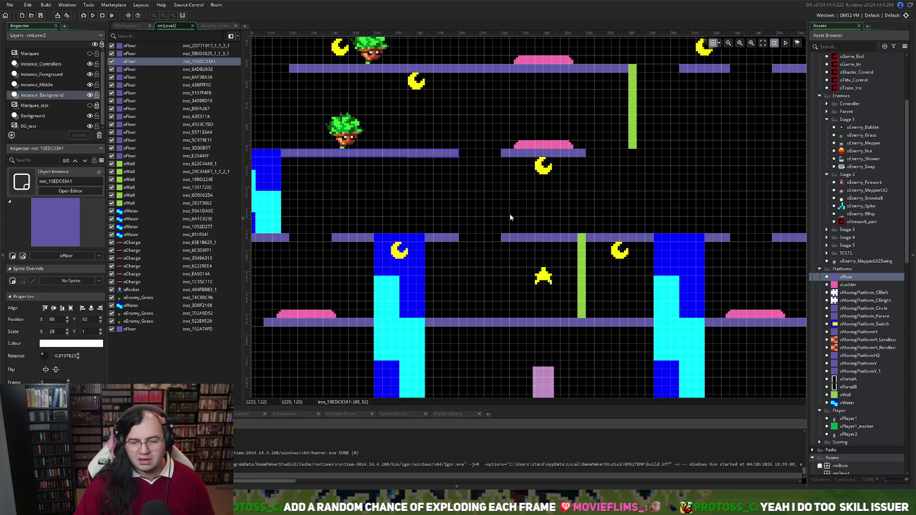
scroll(510, 217, left, 3)
scroll(511, 216, up, 4)
scroll(513, 216, right, 1)
scroll(514, 217, left, 4)
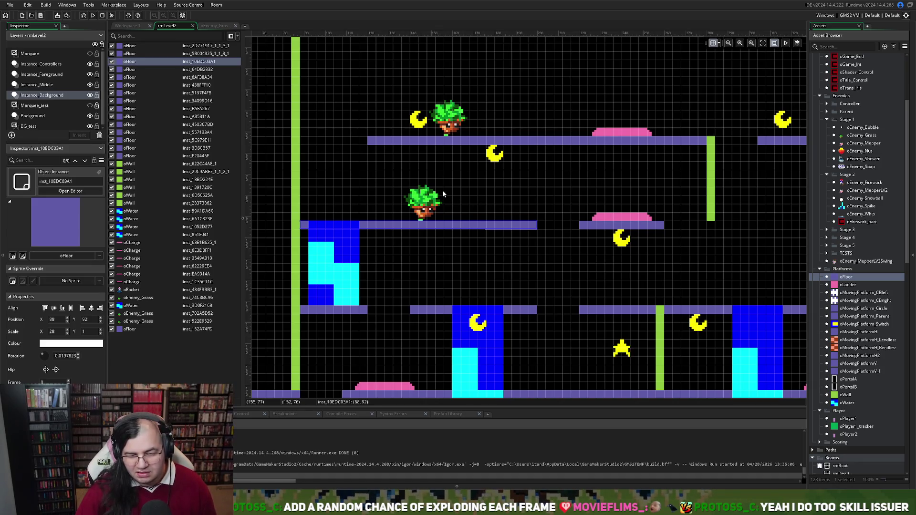
scroll(442, 193, right, 1)
scroll(442, 194, down, 3)
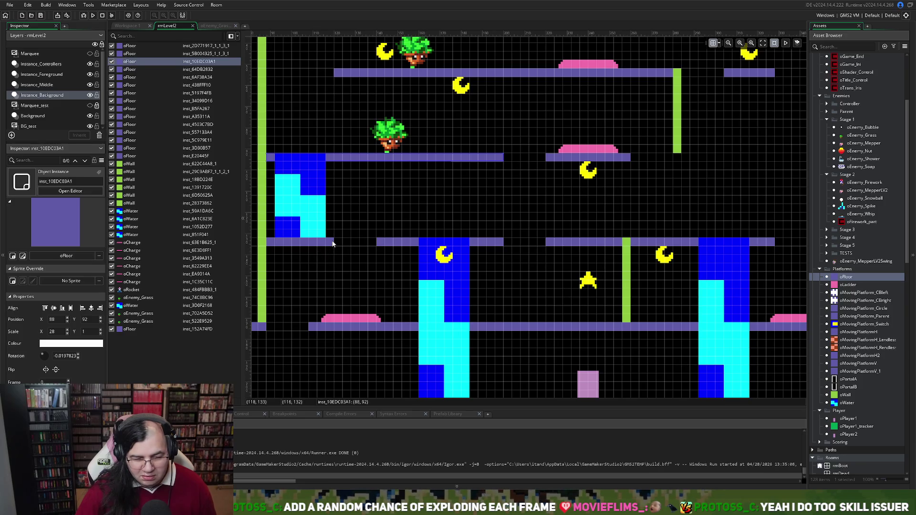
click(333, 243)
mouse_move(336, 243)
mouse_down()
mouse_move(327, 244)
mouse_move(381, 247)
mouse_up()
Shift the pink oCharge pad one grid cell to the right and review the rearranged room
click(383, 247)
drag(362, 320, 376, 318)
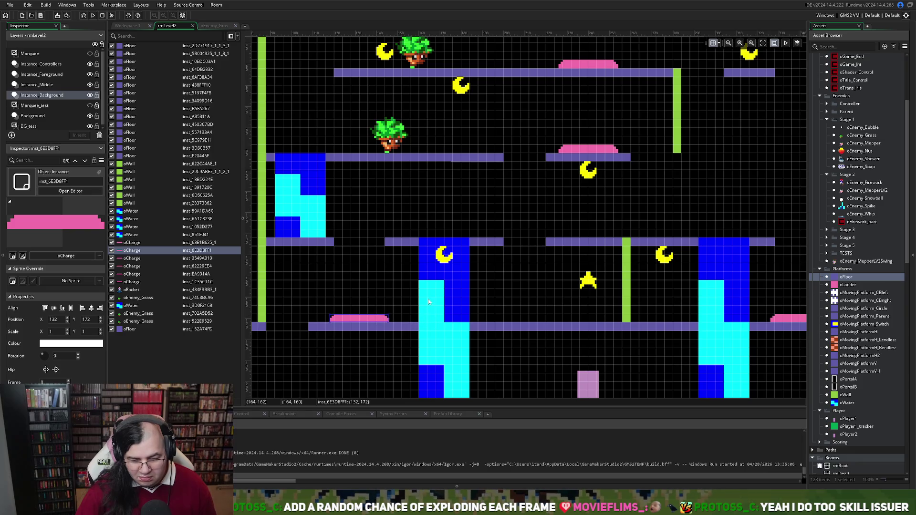
scroll(435, 248, right, 3)
scroll(435, 248, down, 1)
scroll(435, 247, down, 2)
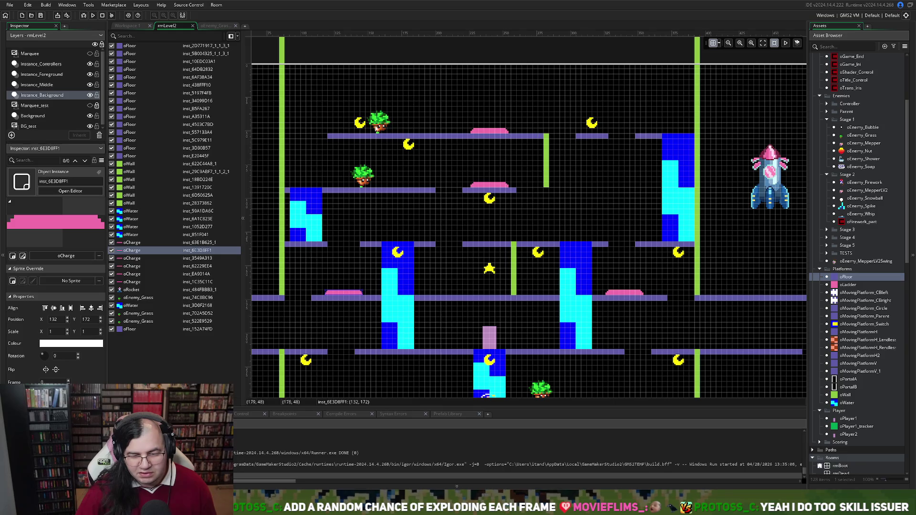
scroll(413, 196, down, 3)
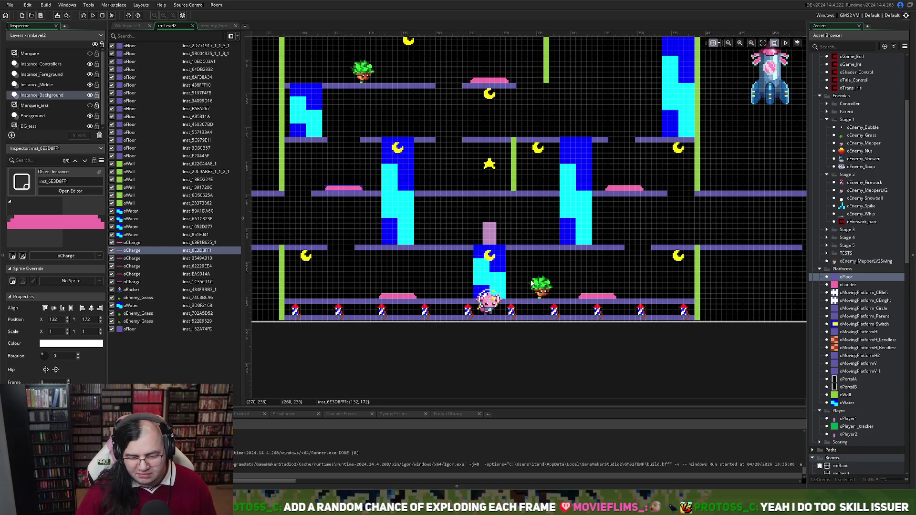
scroll(444, 268, up, 4)
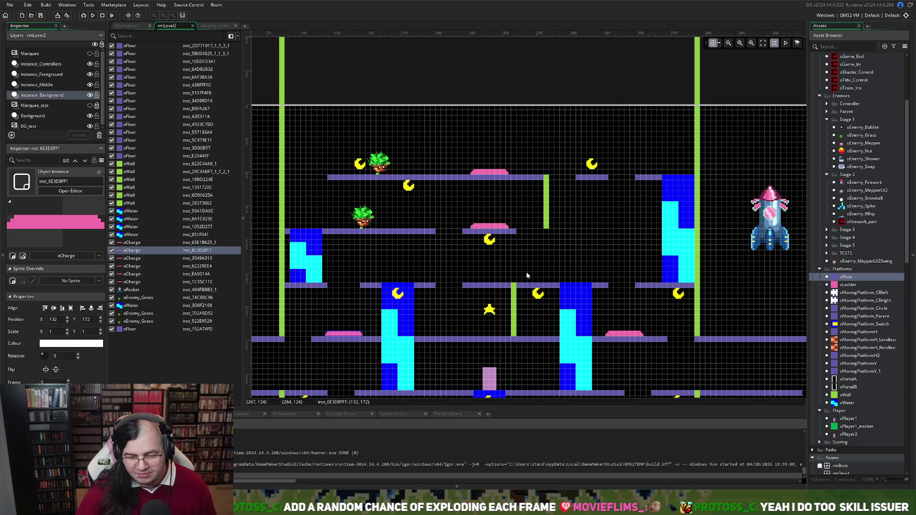
scroll(527, 276, down, 1)
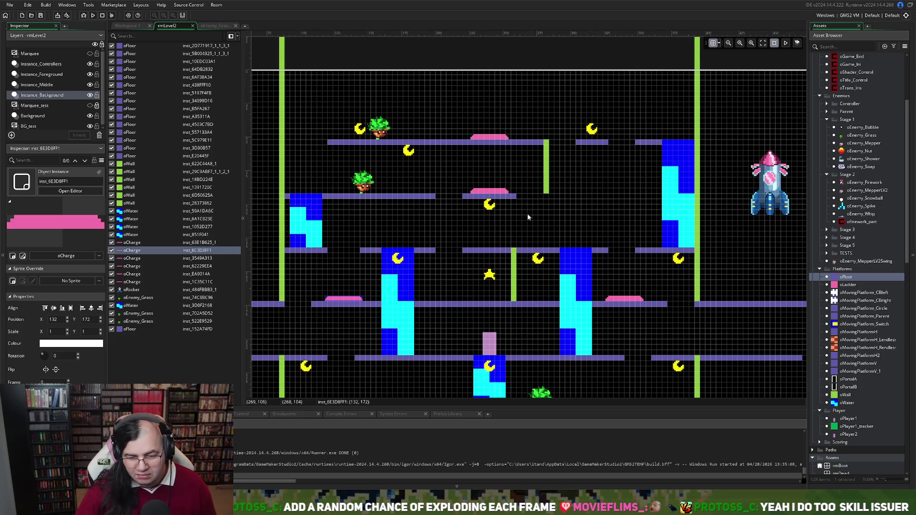
key(F5)
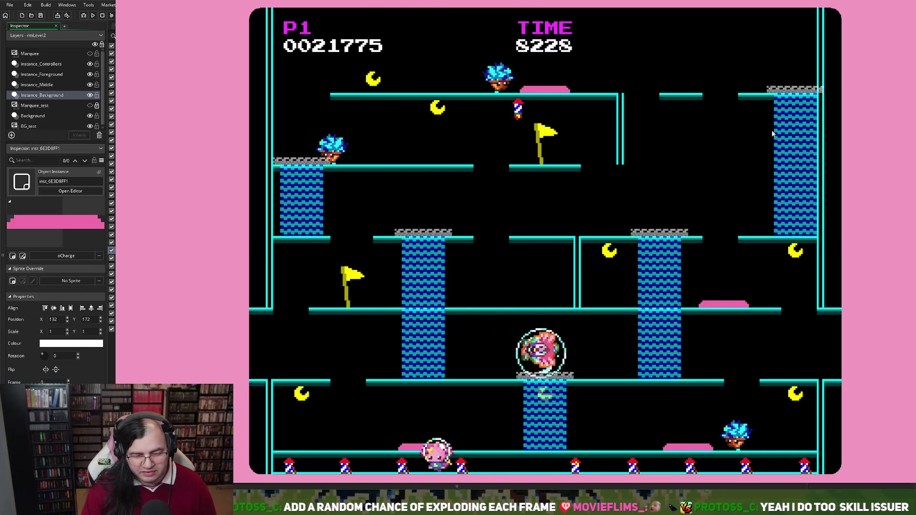
key(Left)
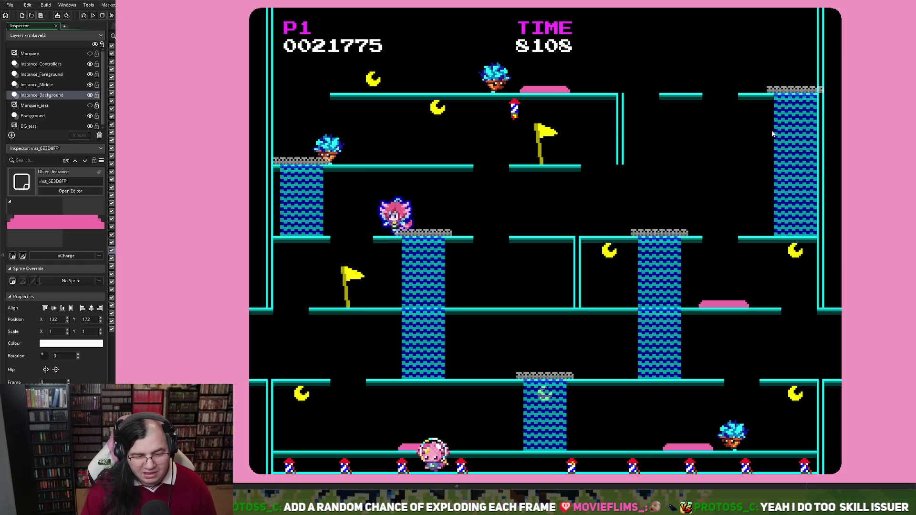
key(Right)
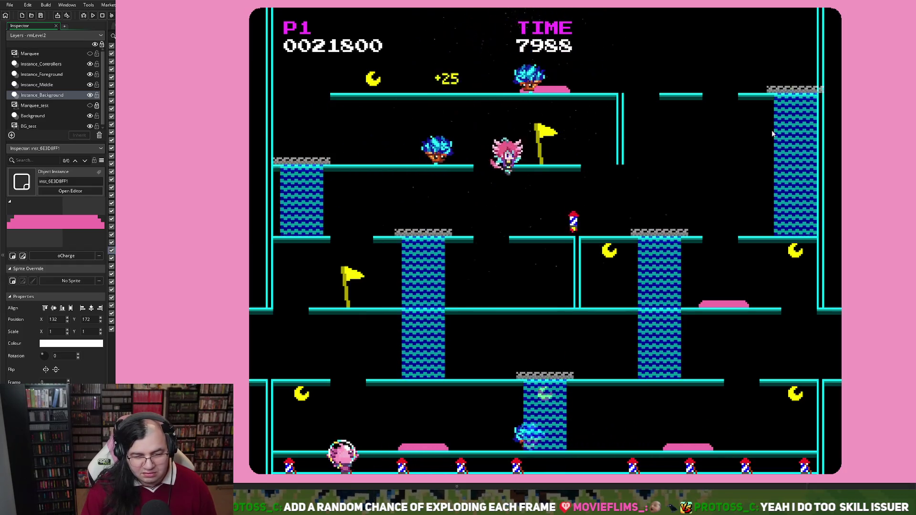
key(Left)
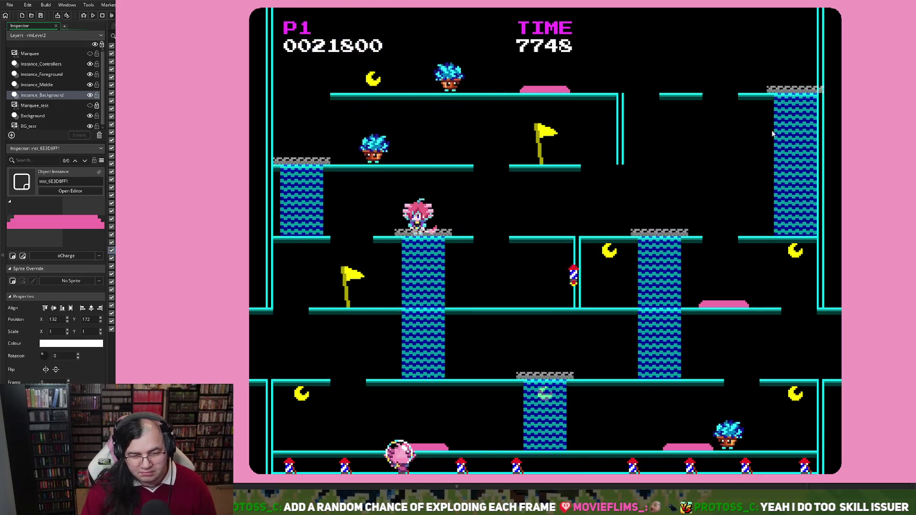
key(Escape)
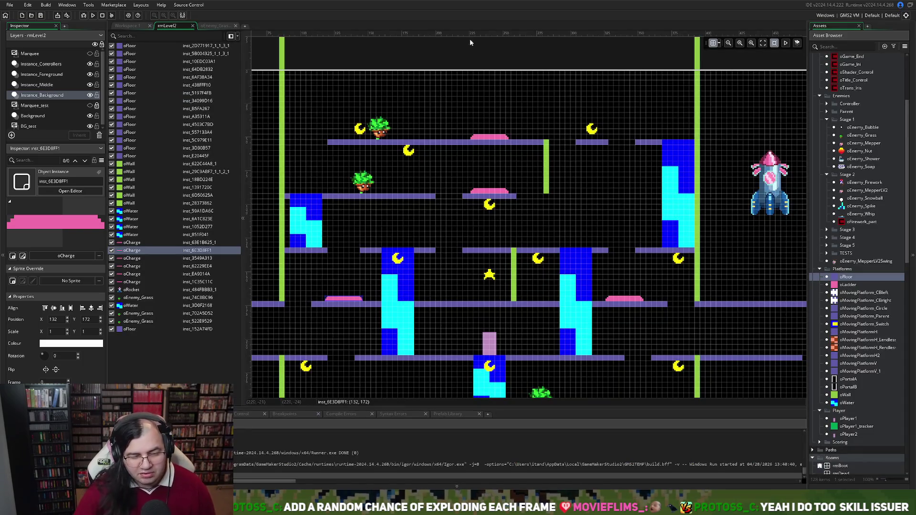
Return to oEnemy_Grass's Create code with hsp set to 1, then save and run a fresh playtest
click(165, 26)
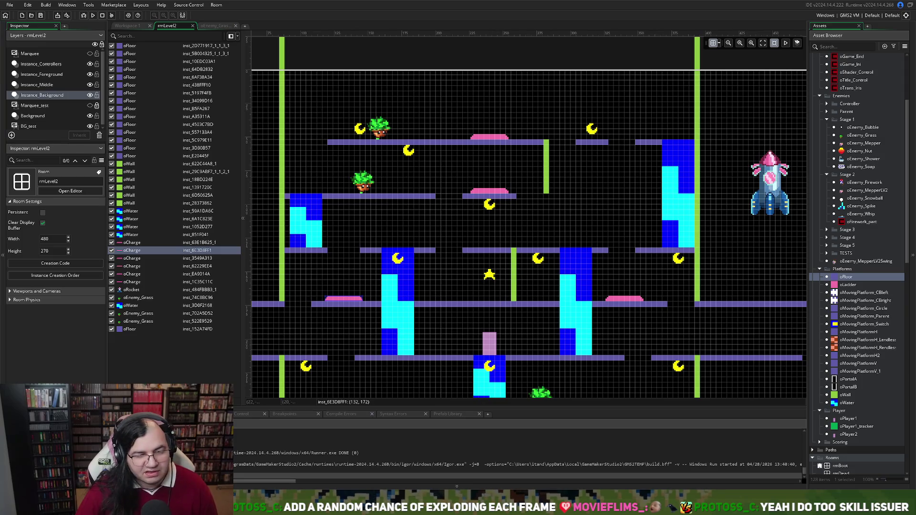
click(217, 27)
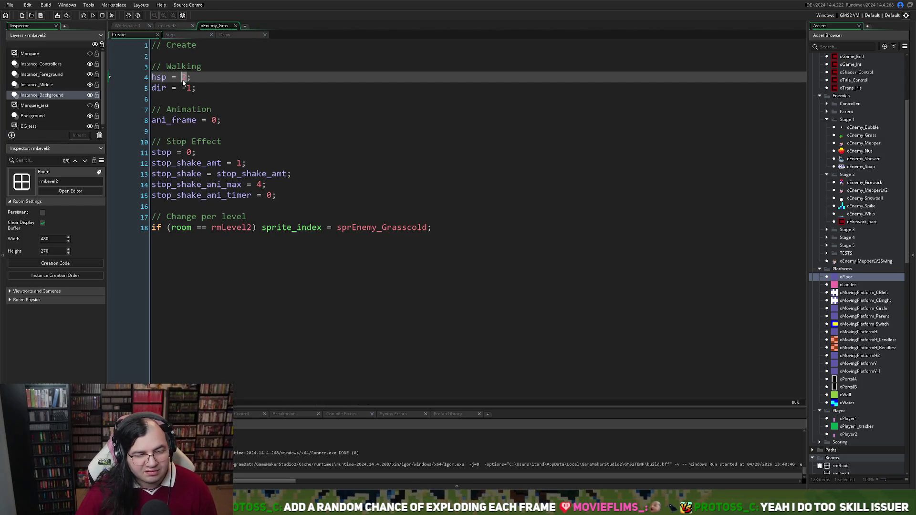
click(84, 16)
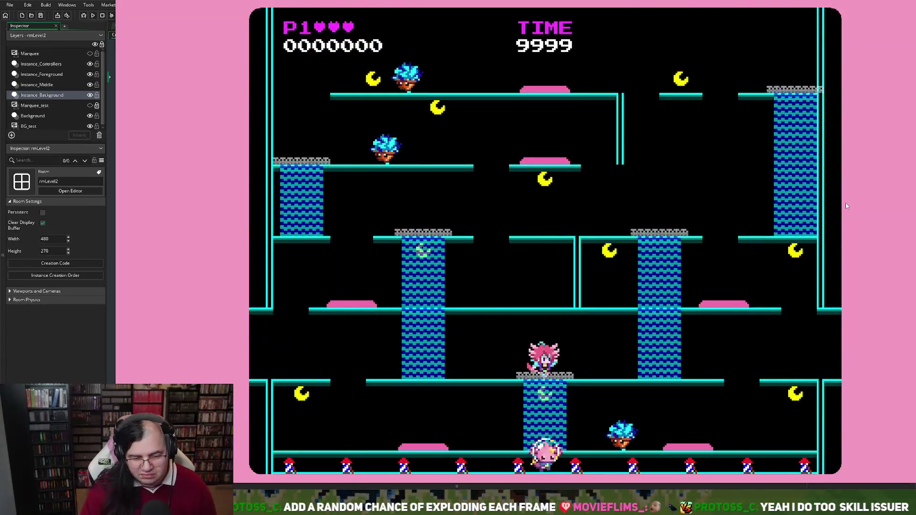
key(Left)
key(Up)
key(Left)
key(Right)
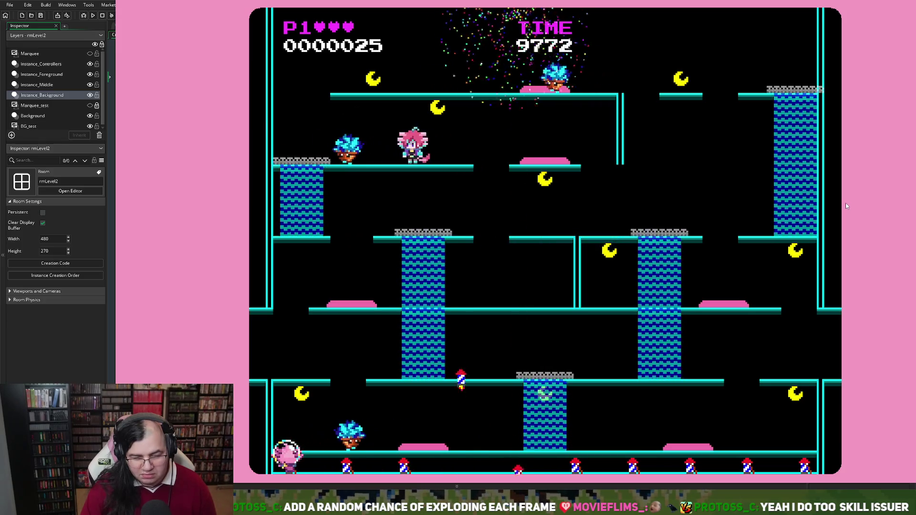
key(space)
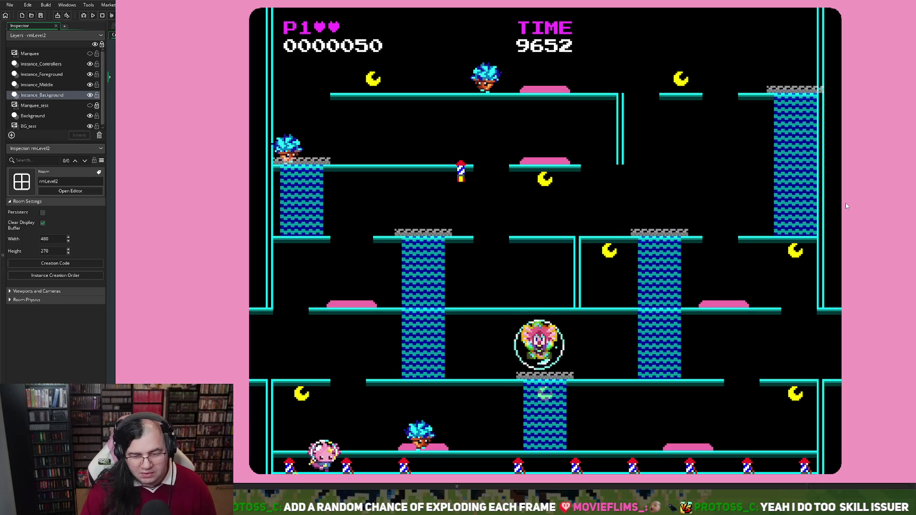
key(Left)
key(Up)
key(Right)
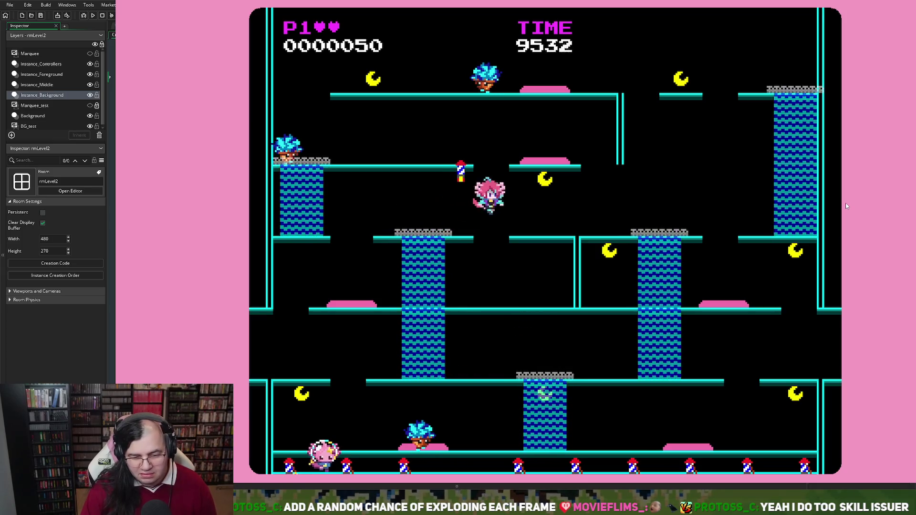
key(Right)
key(Up)
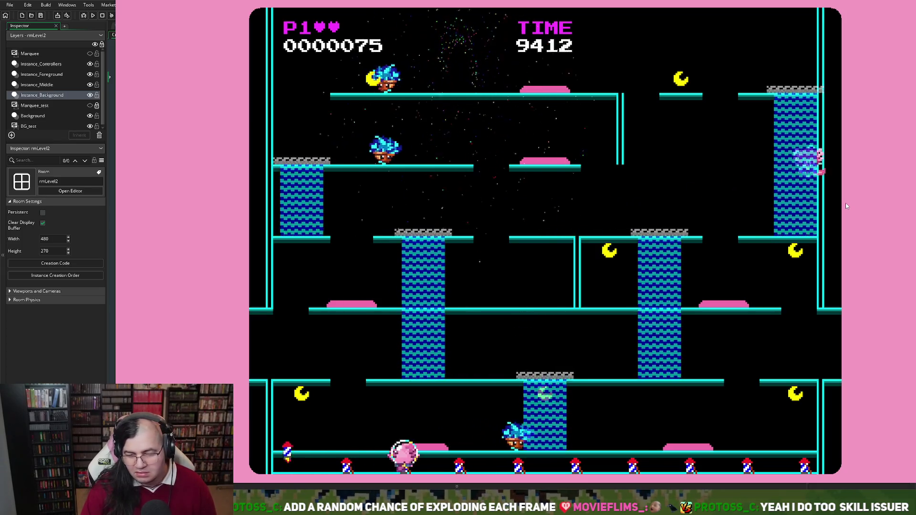
key(Left)
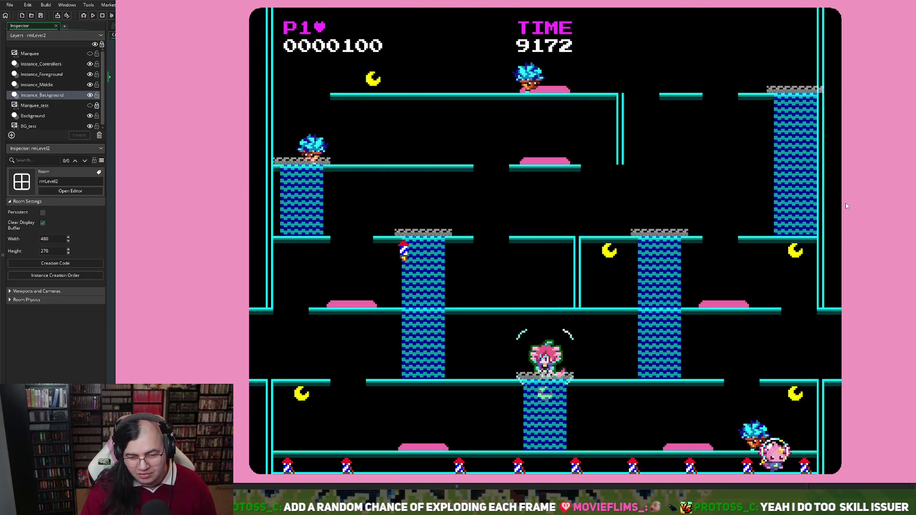
key(Left)
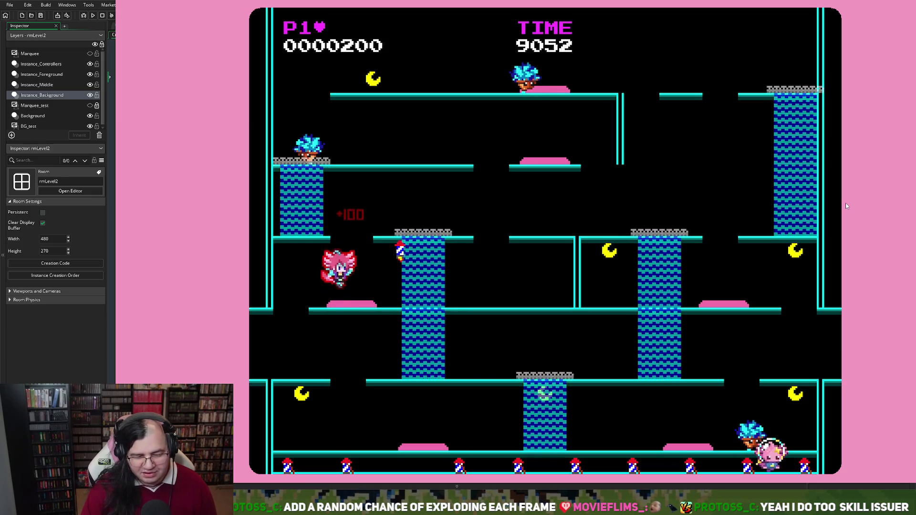
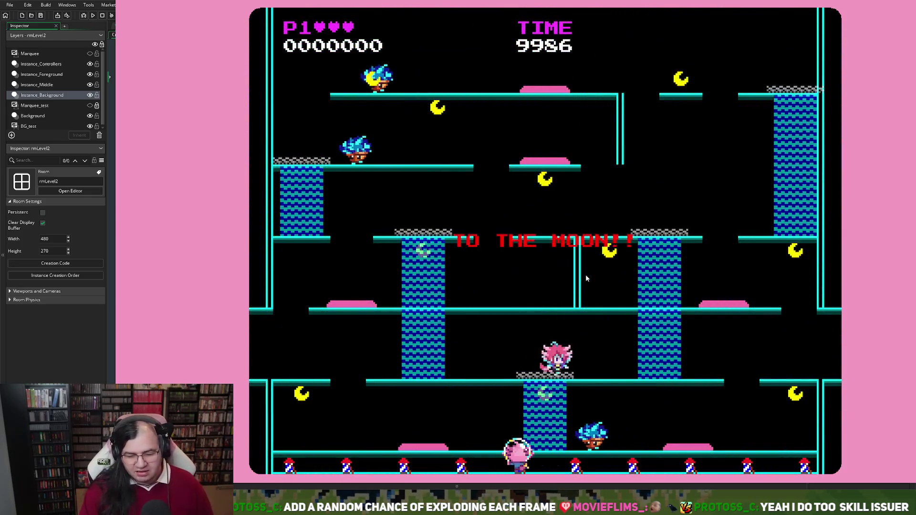
Launch off the geyser and fly across rmLevel2, wrapping around into the upper-right area
key(Right)
key(Left)
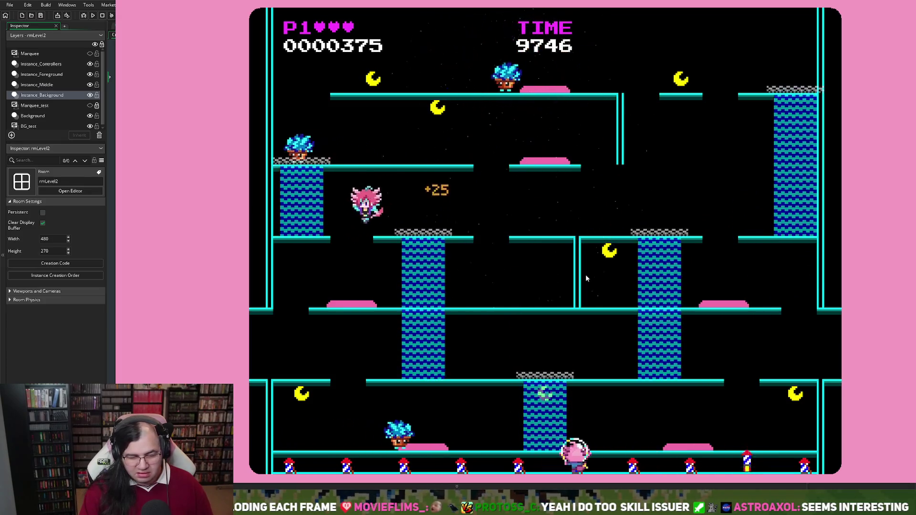
key(Right)
key(Left)
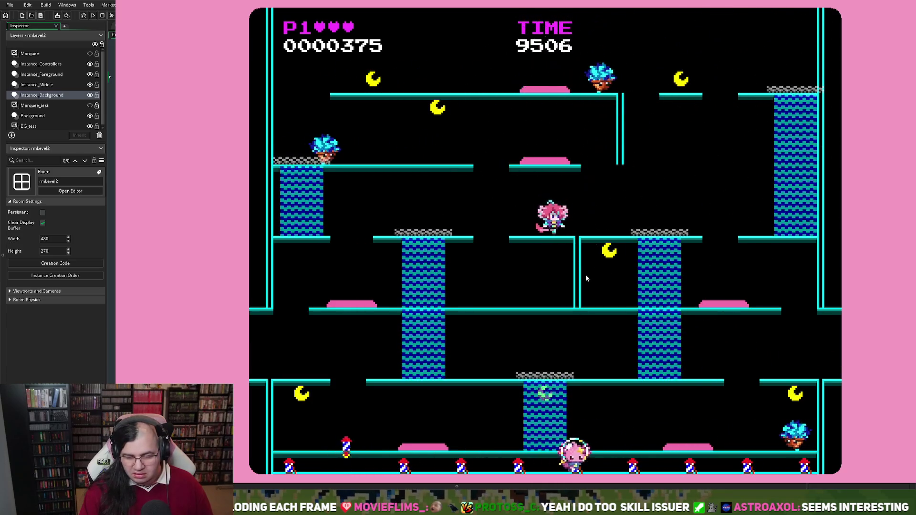
key(Right)
key(Left)
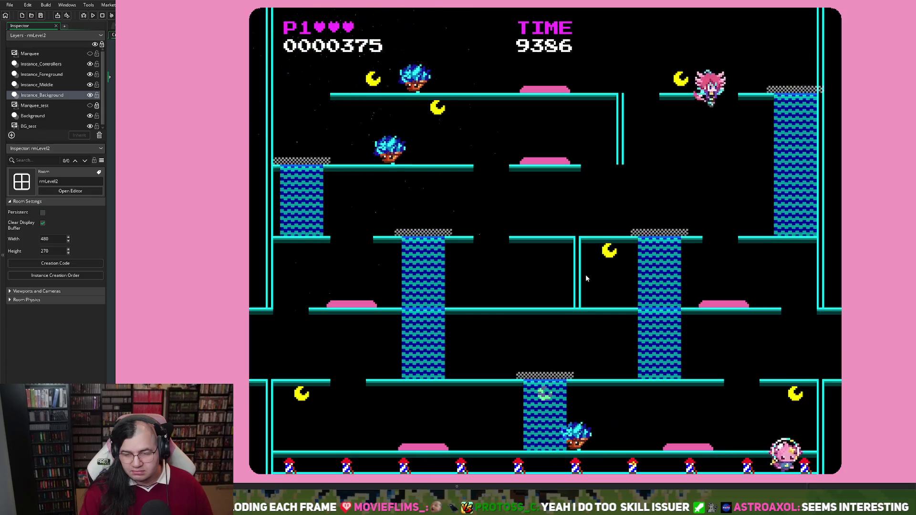
key(Right)
key(Right)
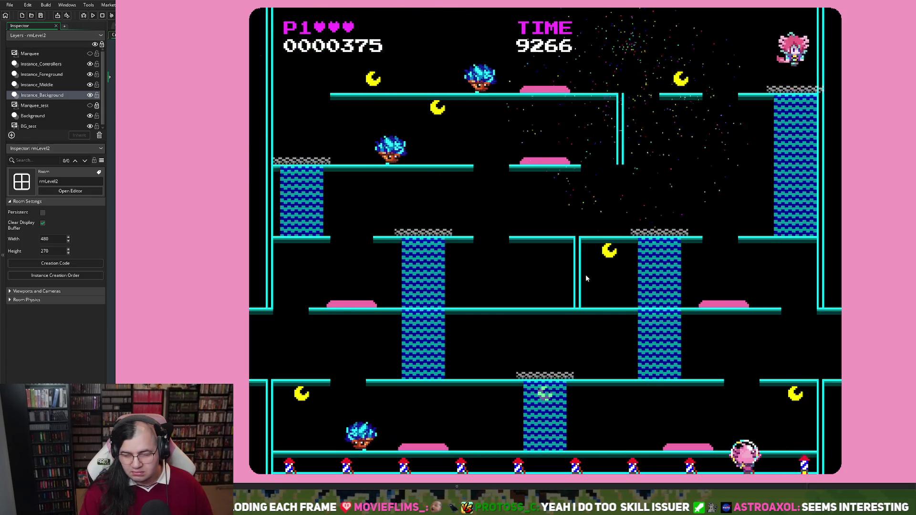
key(Left)
Drop to the lower-middle platform, climb the ladder, and jump along the top platform for points
key(Down)
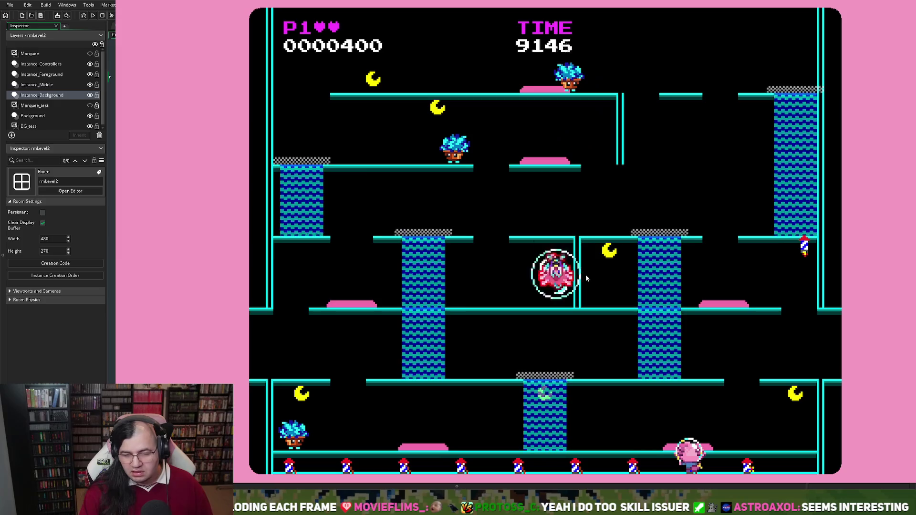
key(Right)
key(Right)
key(Up)
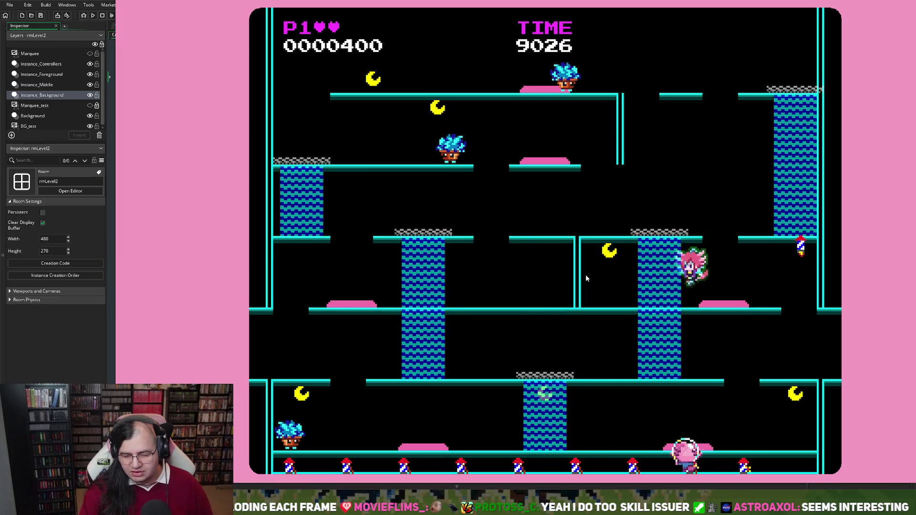
key(Right)
key(Up)
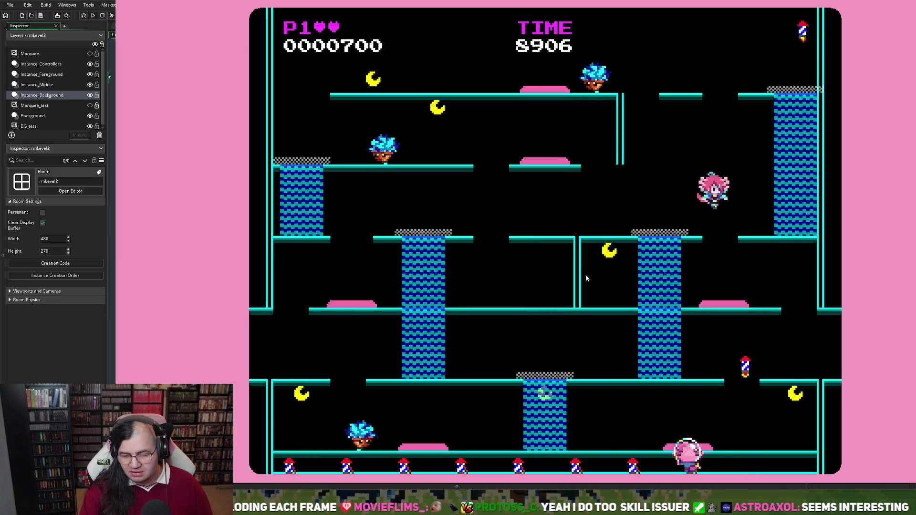
key(Left)
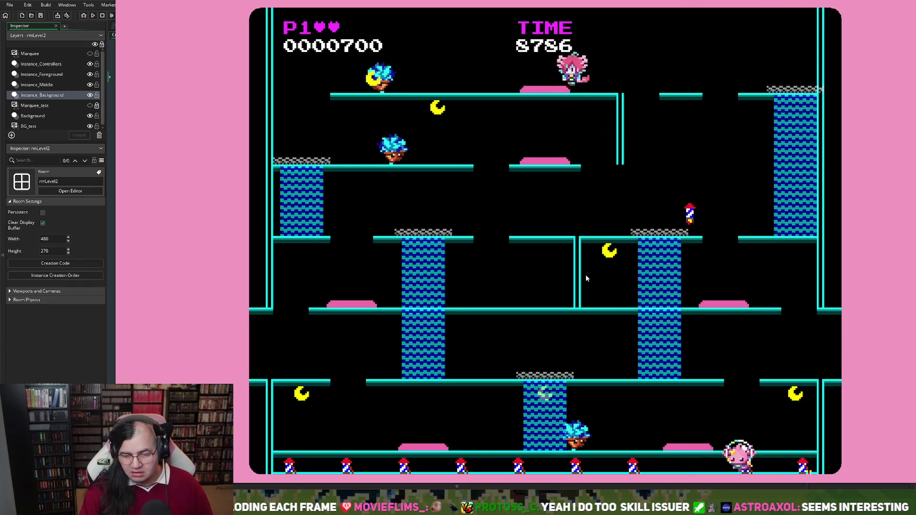
key(Up)
key(Up)
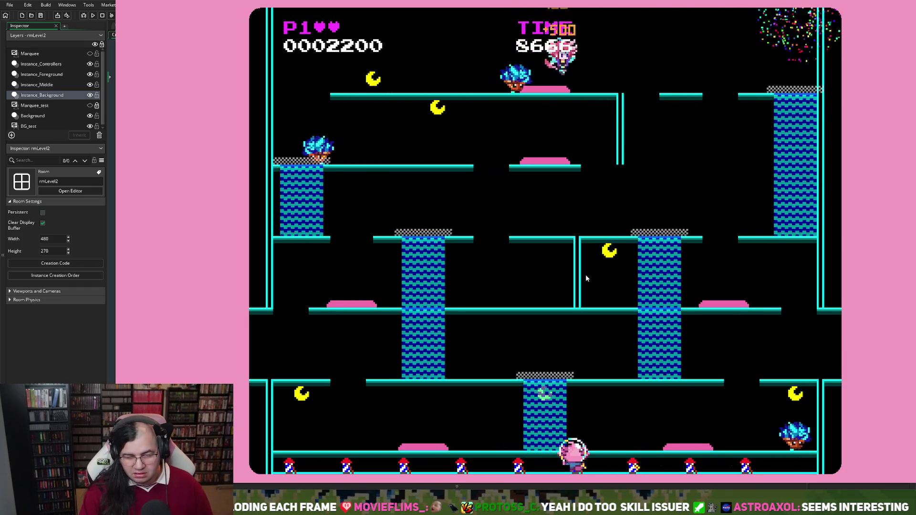
key(Left)
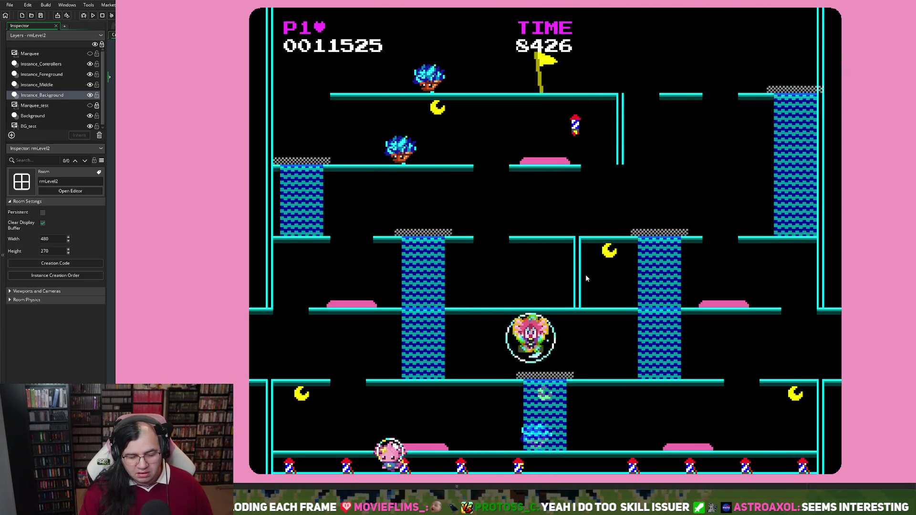
After respawning, climb the ladder to the top-left platform until game over at score 22325
key(Left)
key(Left)
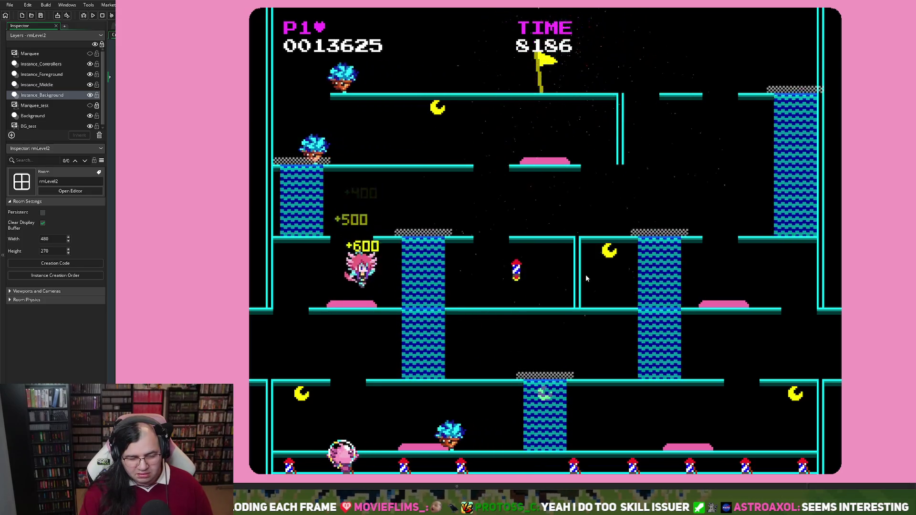
key(Right)
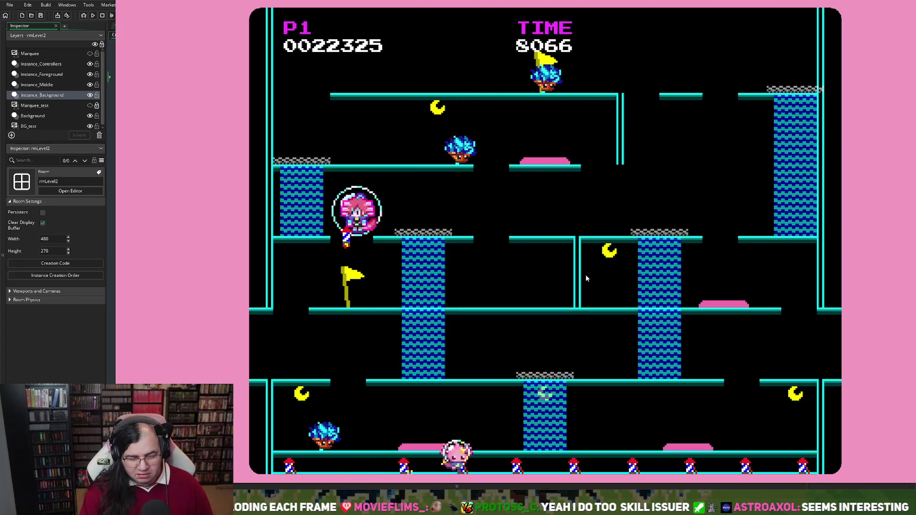
key(Left)
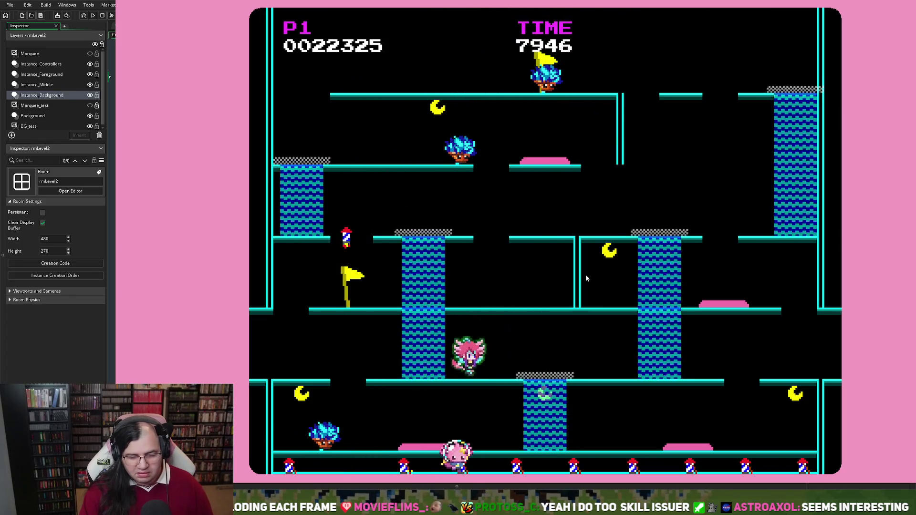
key(Up)
key(Left)
key(Up)
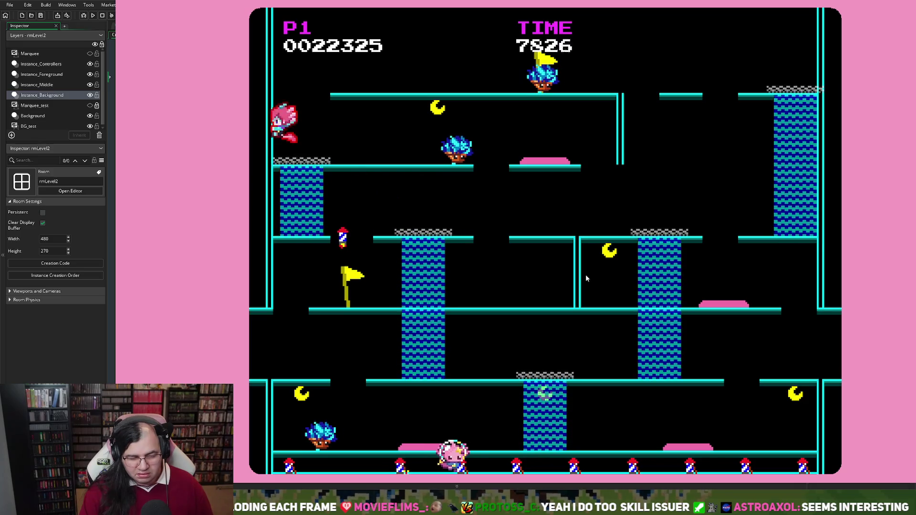
key(Right)
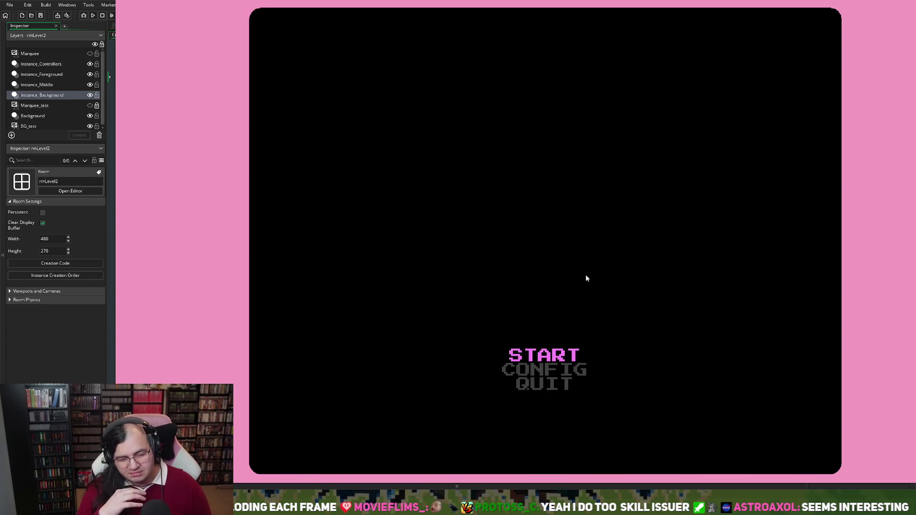
Start a new run and fly from the elevator up to the top-right corner
key(Return)
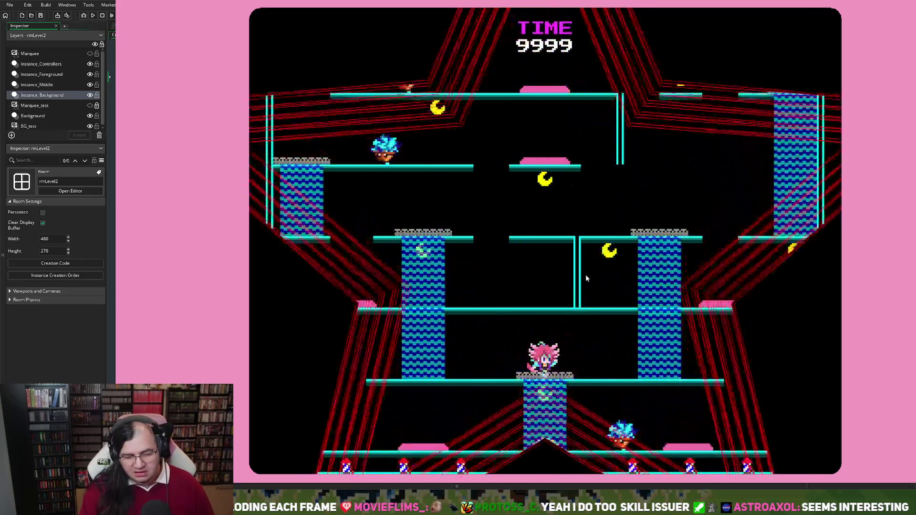
key(Left)
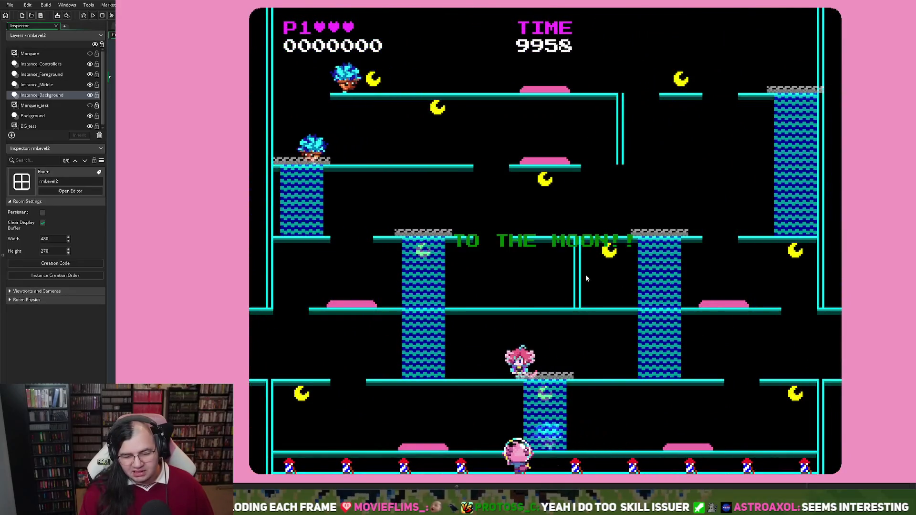
key(Up)
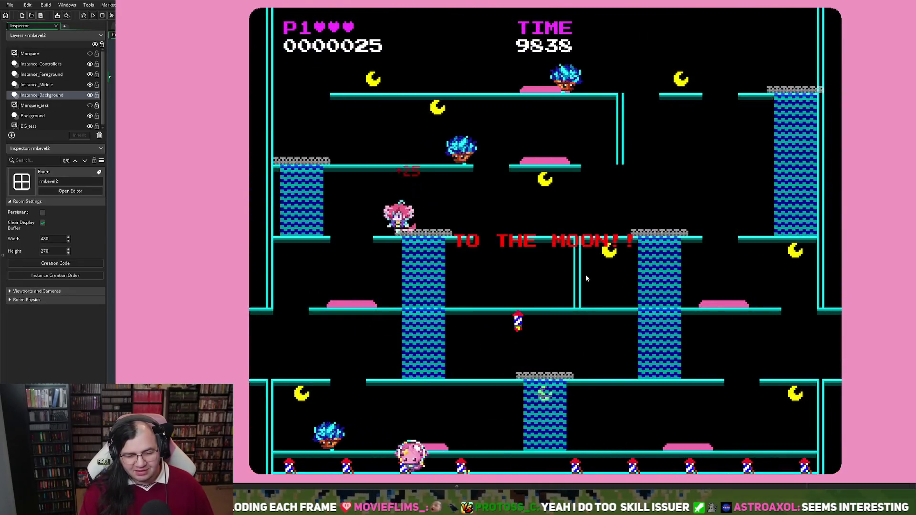
key(Right)
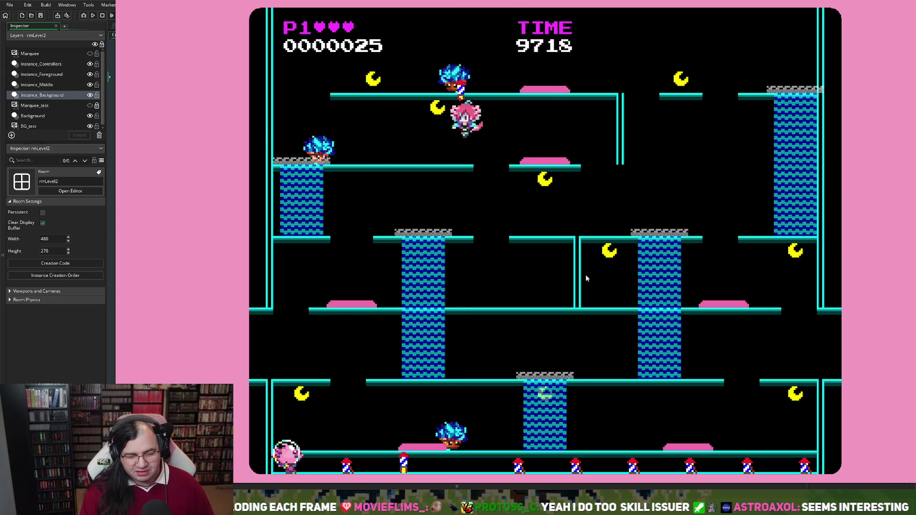
key(Right)
key(Up)
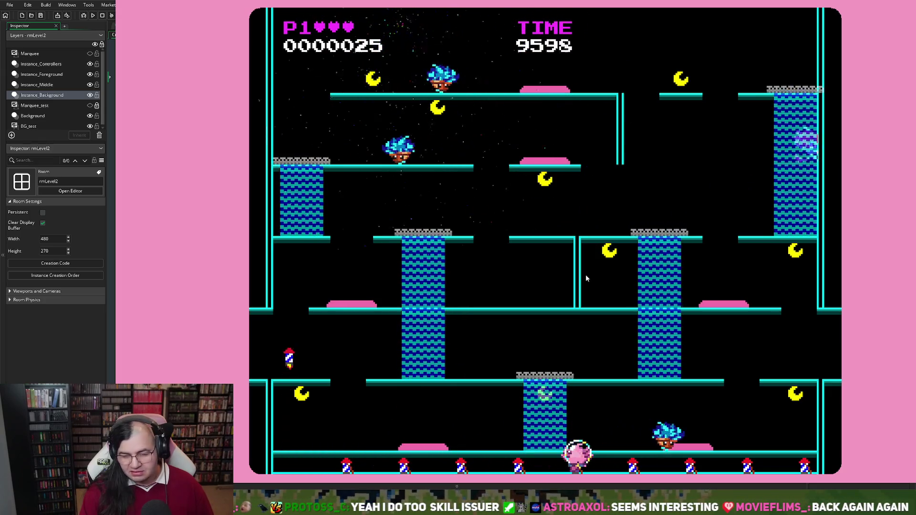
key(Left)
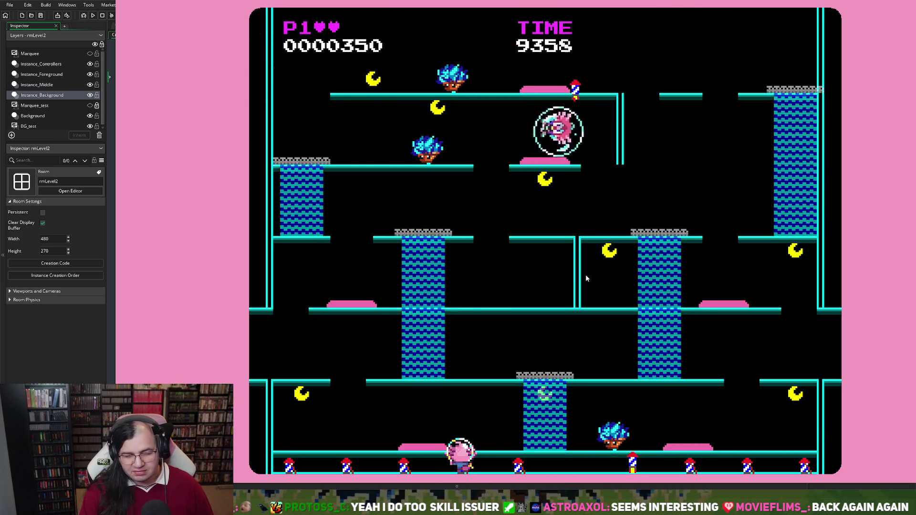
Fly left along the top collecting points, then steer around the middle and right platforms
key(Up)
key(Left)
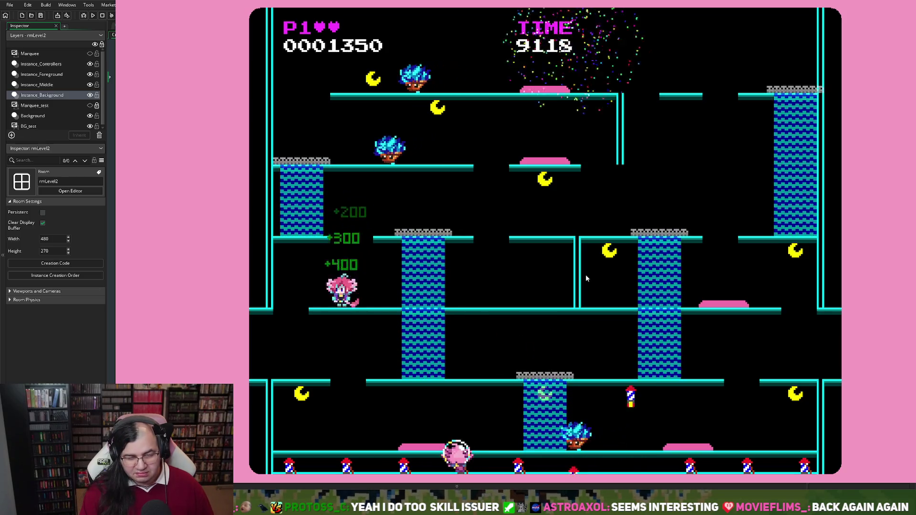
key(Up)
key(Up)
key(Right)
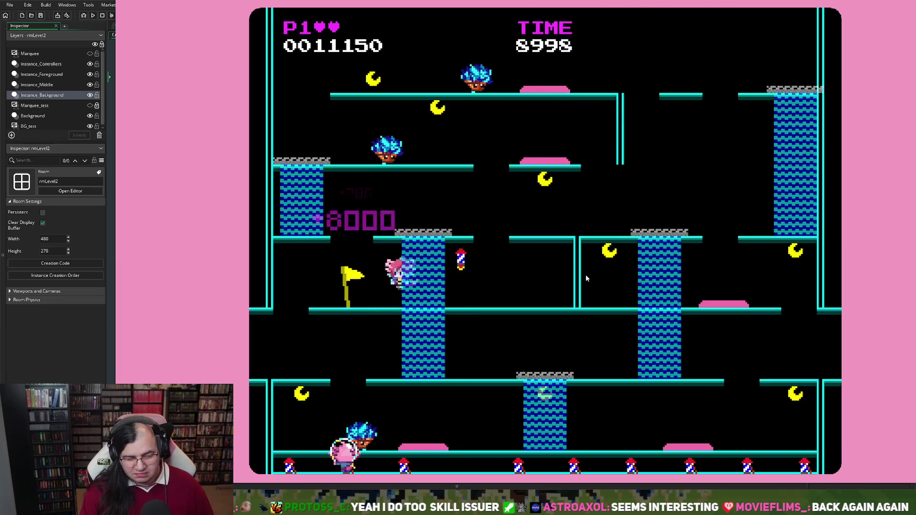
key(Right)
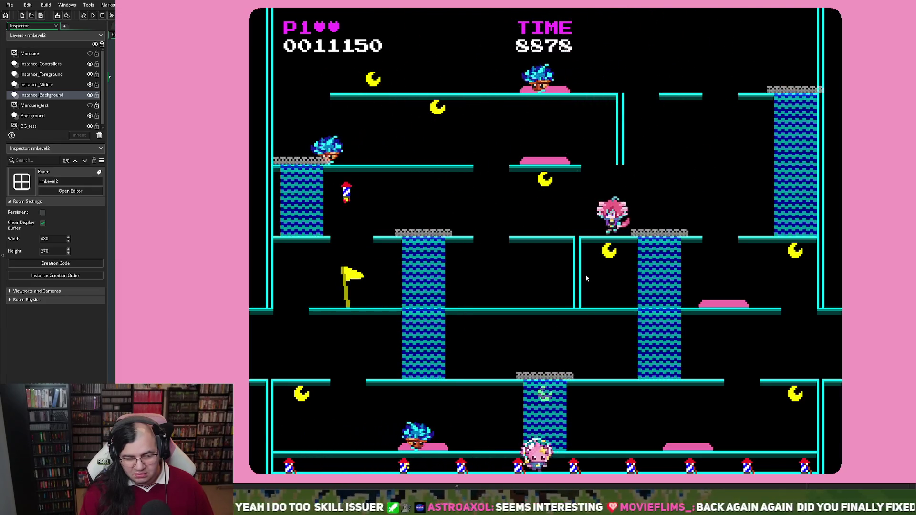
key(Left)
key(Right)
key(Right)
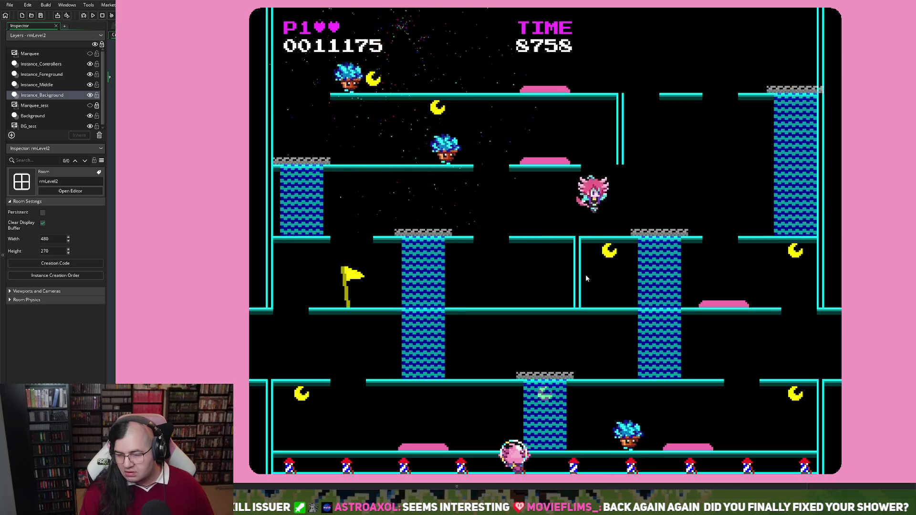
key(Up)
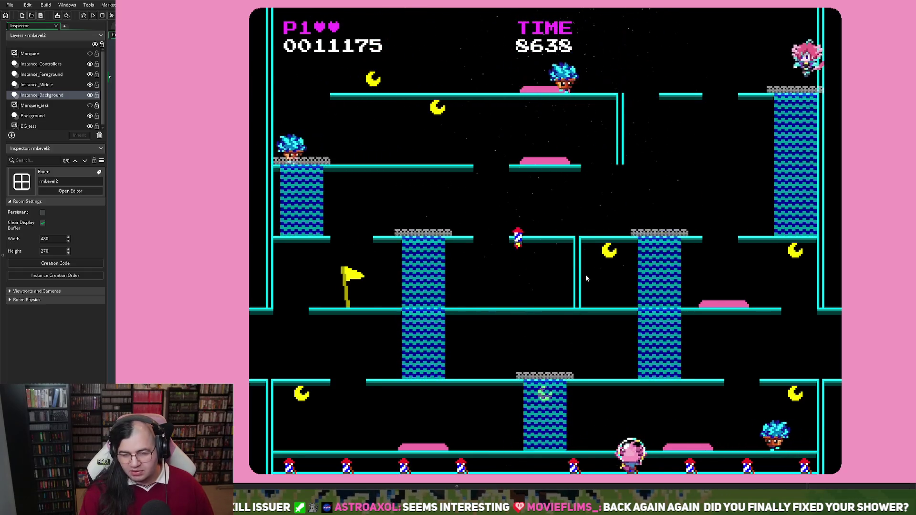
key(Left)
key(Left)
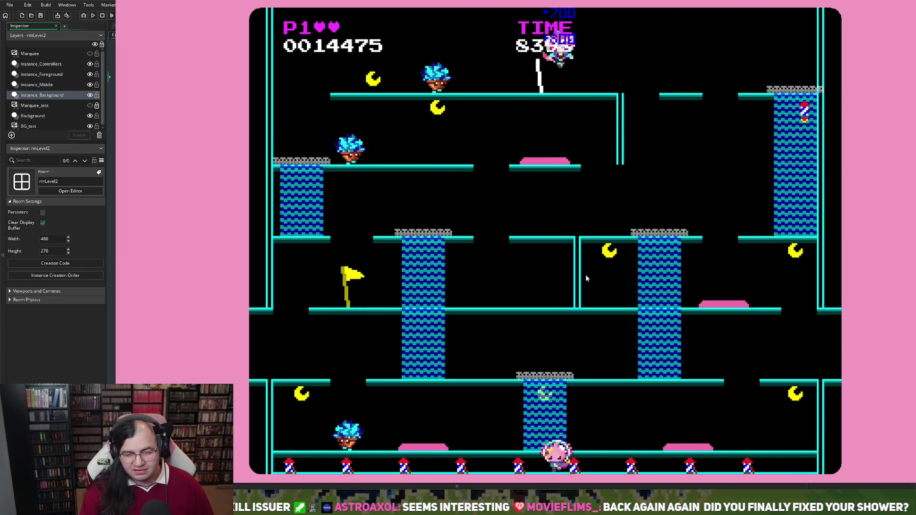
key(Left)
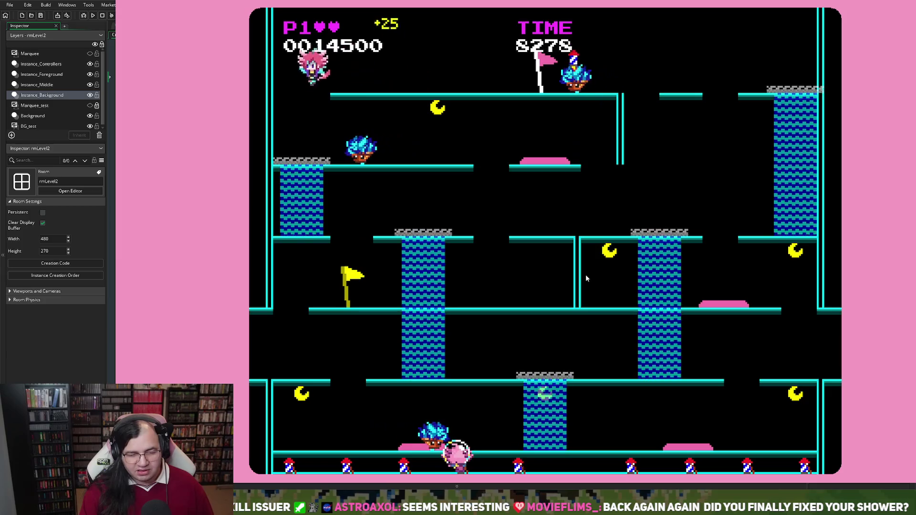
key(Right)
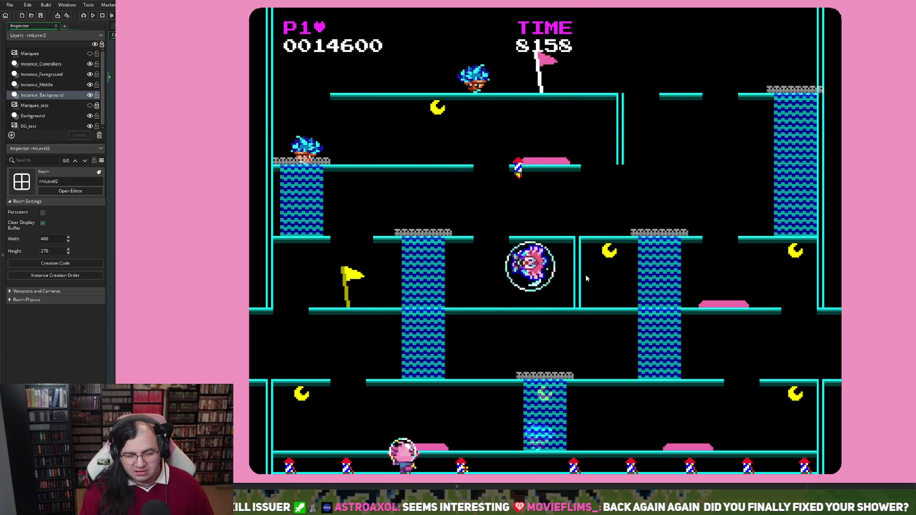
Walk the pink player left from the flag, back right, then jump up-left toward the left wall
key(Left)
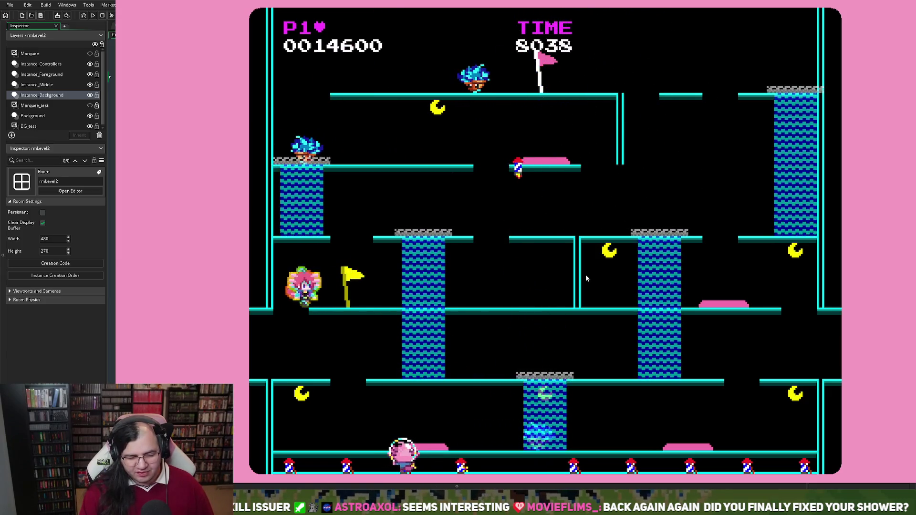
key(Right)
key(Left)
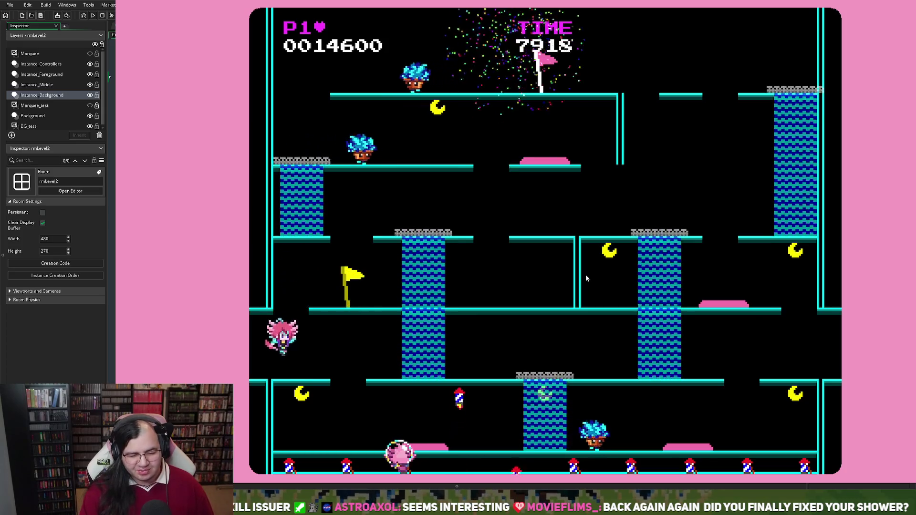
key(Right)
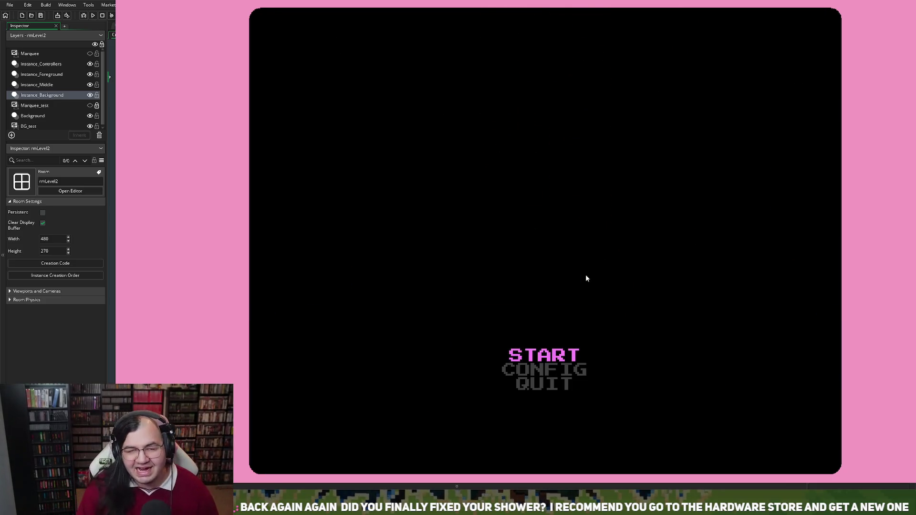
Start a new run and launch from the left geyser to collect a moon
key(Return)
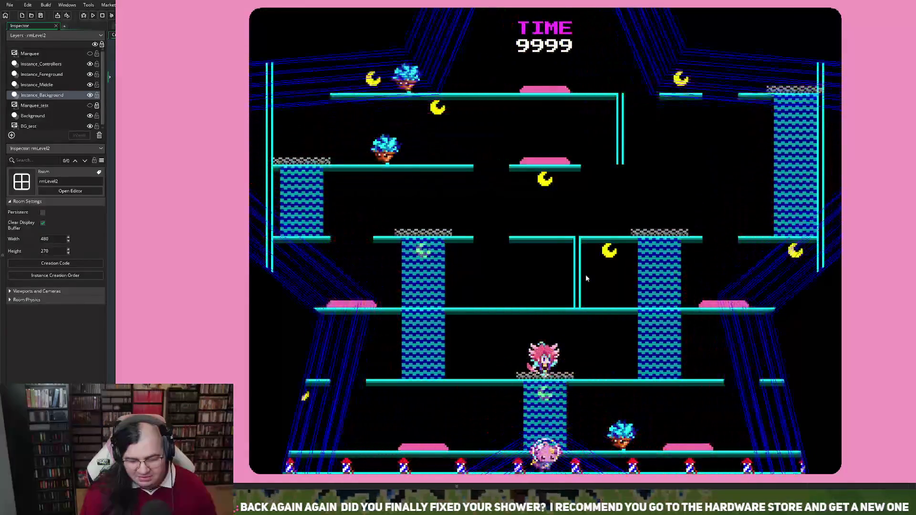
key(Left)
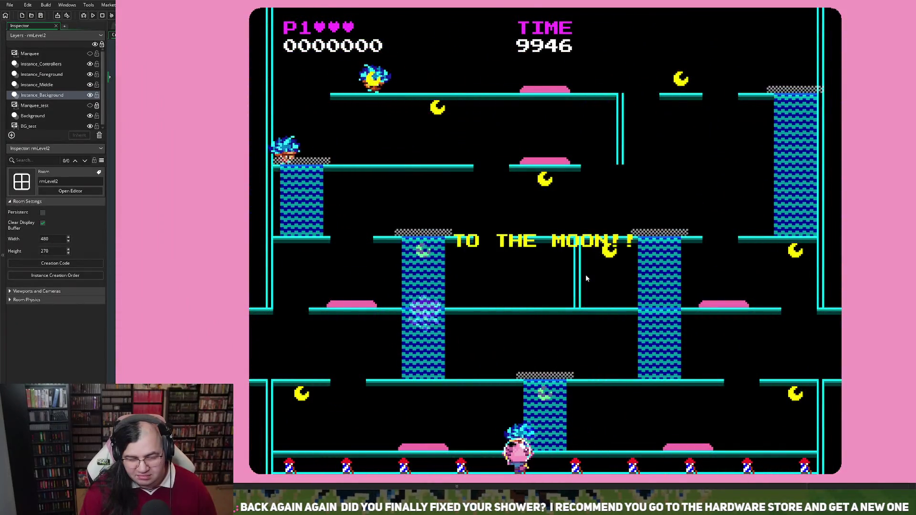
key(Right)
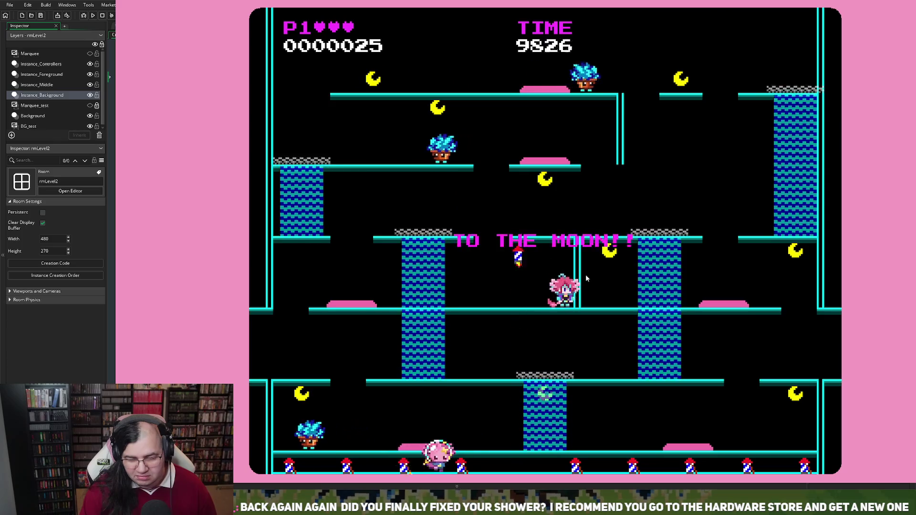
key(Left)
key(Left)
key(Right)
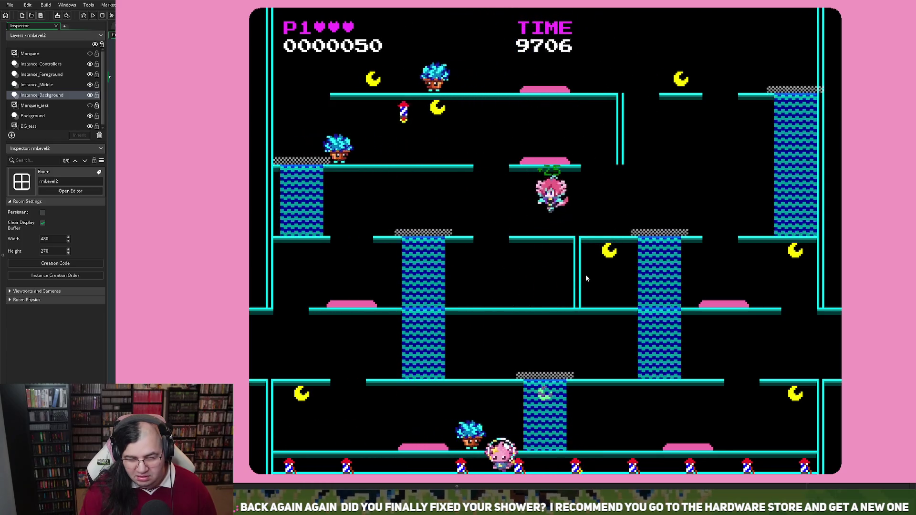
key(Right)
key(Left)
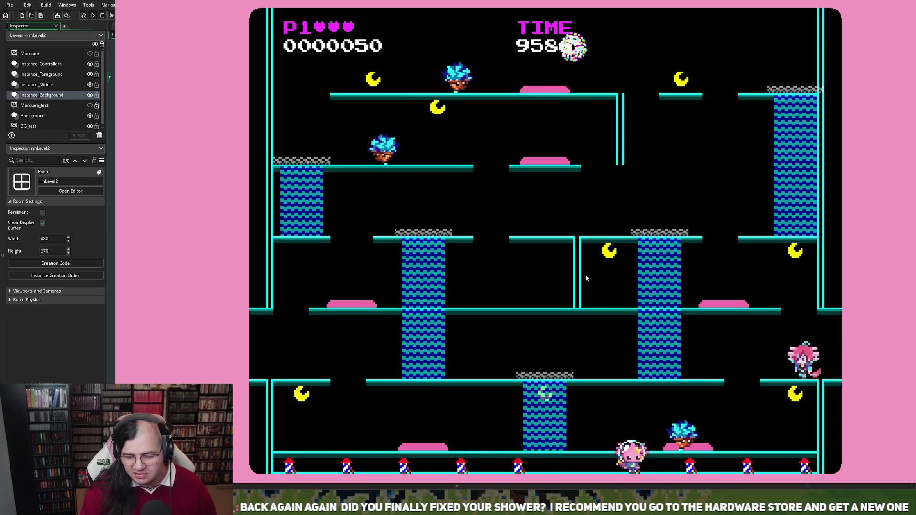
key(Left)
Run along the bottom floor hitting enemies, bounce on the left platform for combos, and grab a moon
key(Right)
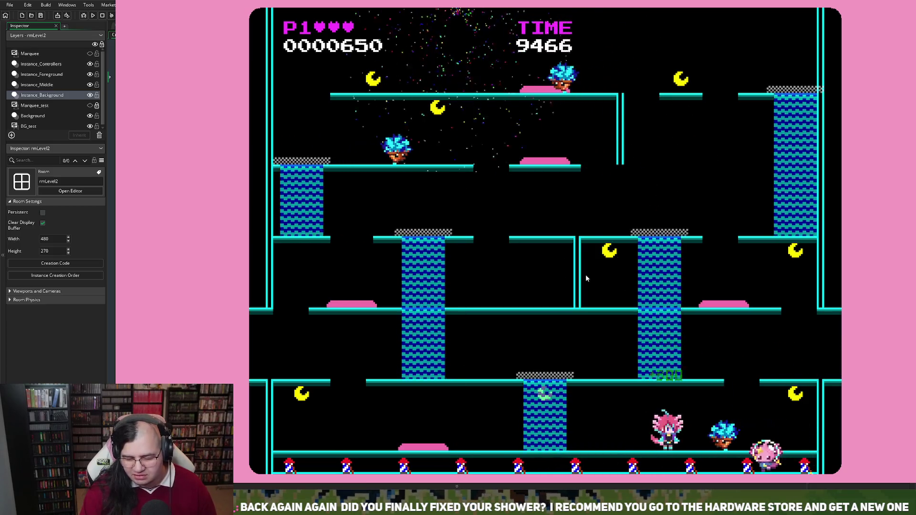
key(Right)
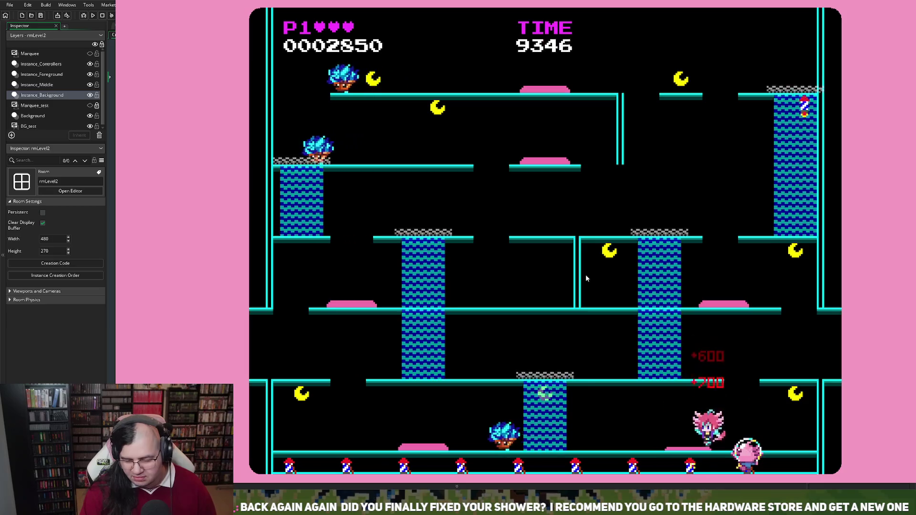
key(Right)
key(Left)
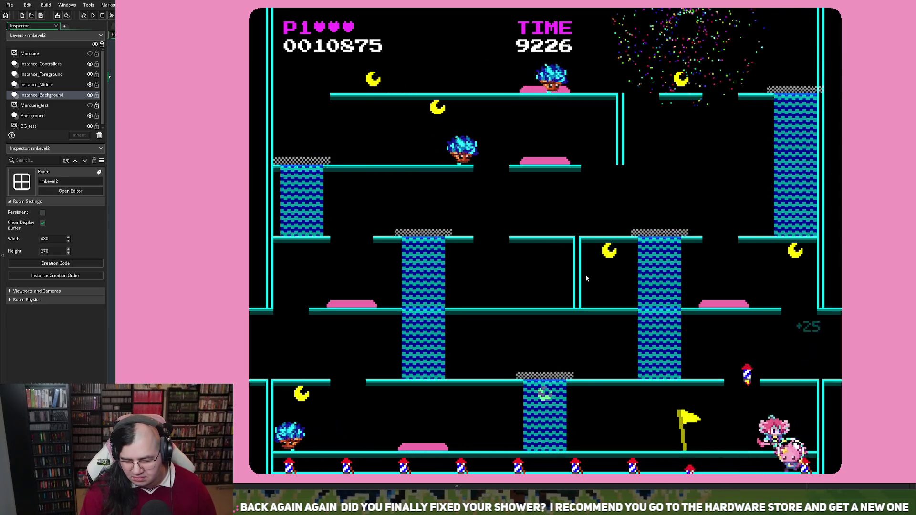
key(Left)
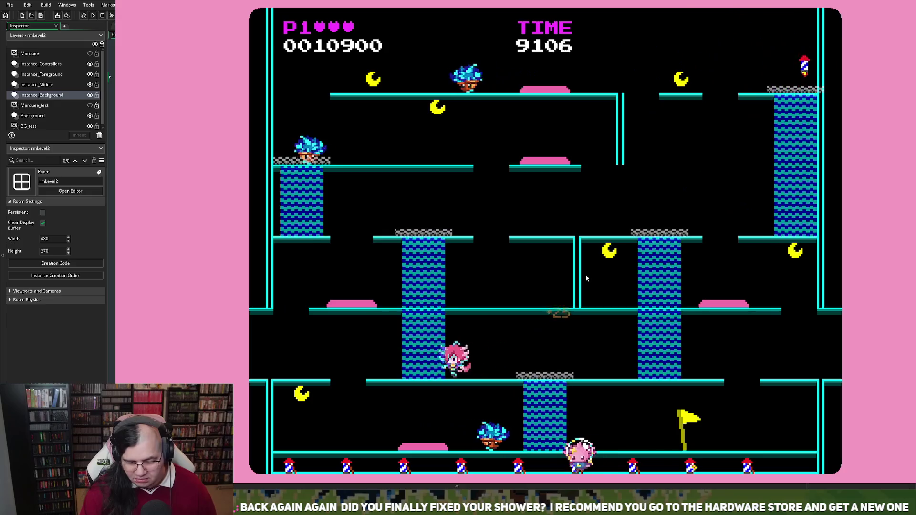
key(space)
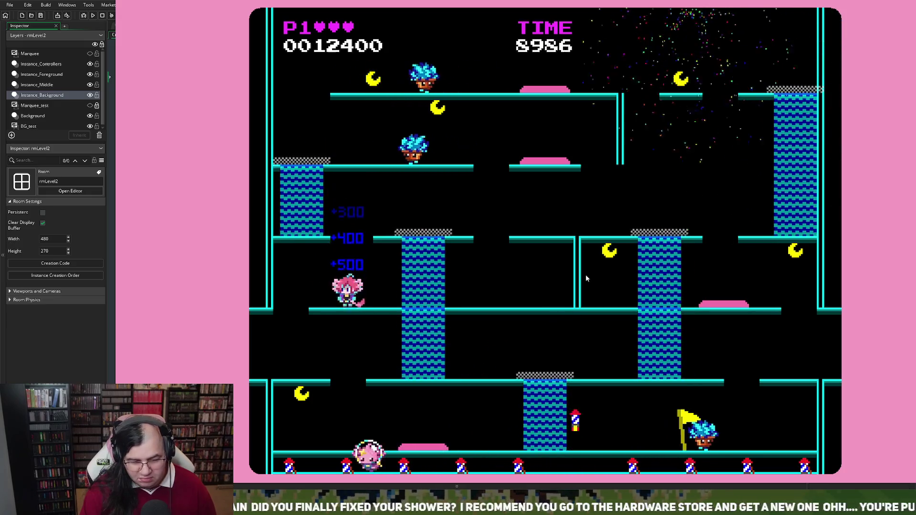
key(Left)
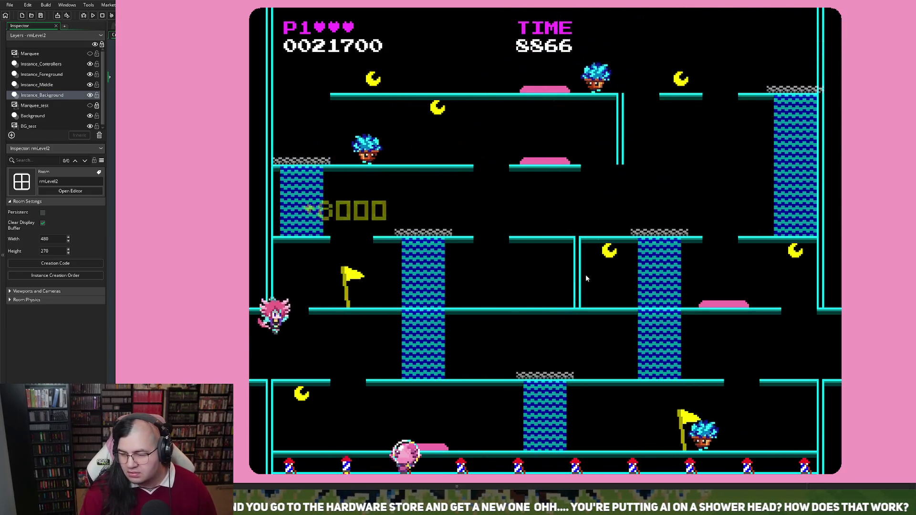
key(Right)
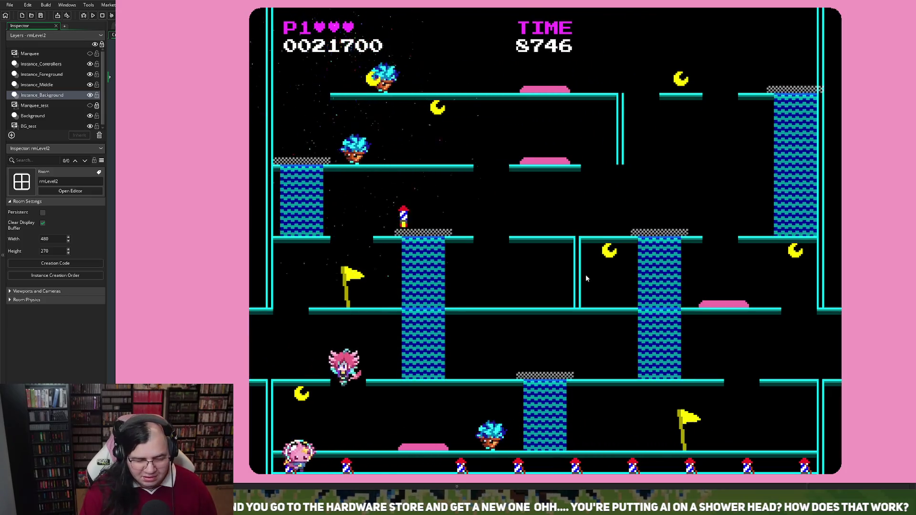
key(Left)
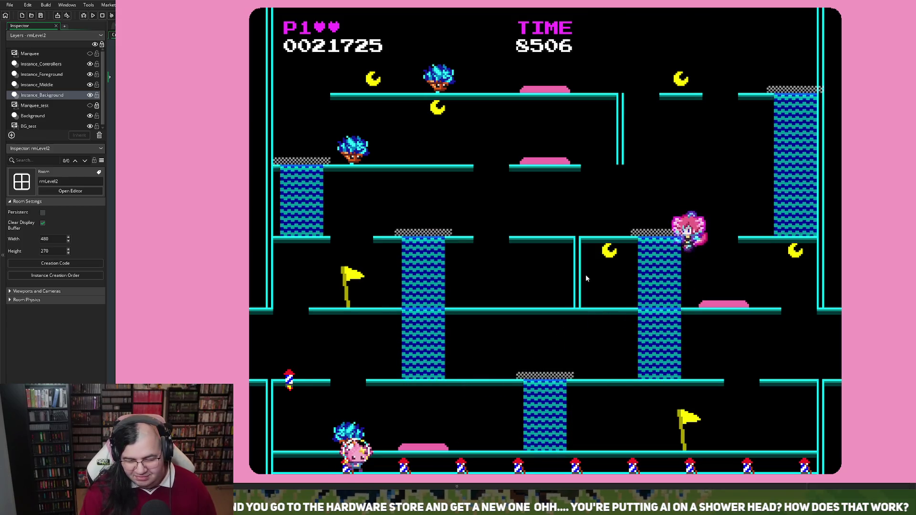
Push the bubbled player to the right wall, then close the runner at score 0025400
key(Right)
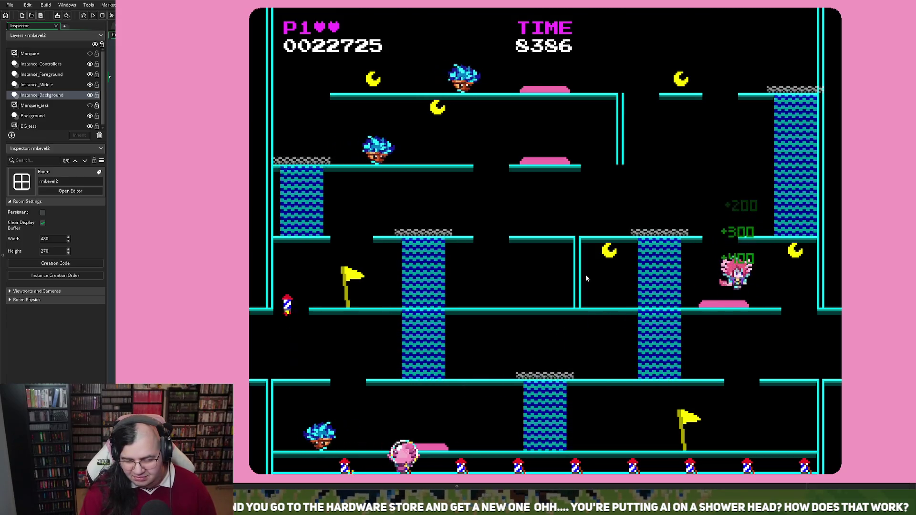
key(Right)
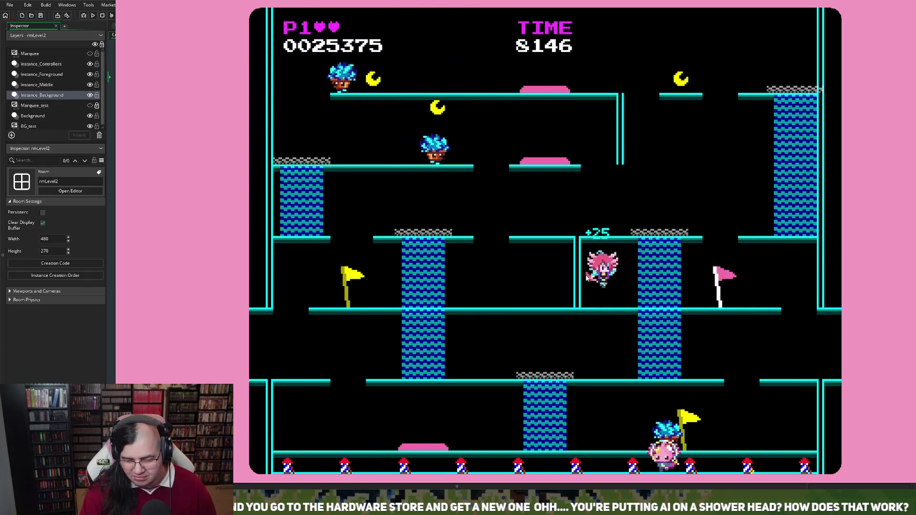
key(Right)
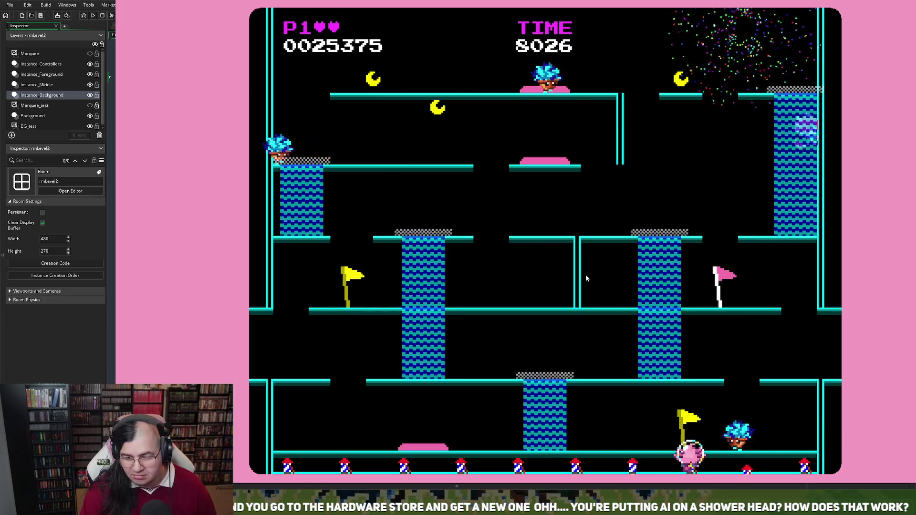
key(Right)
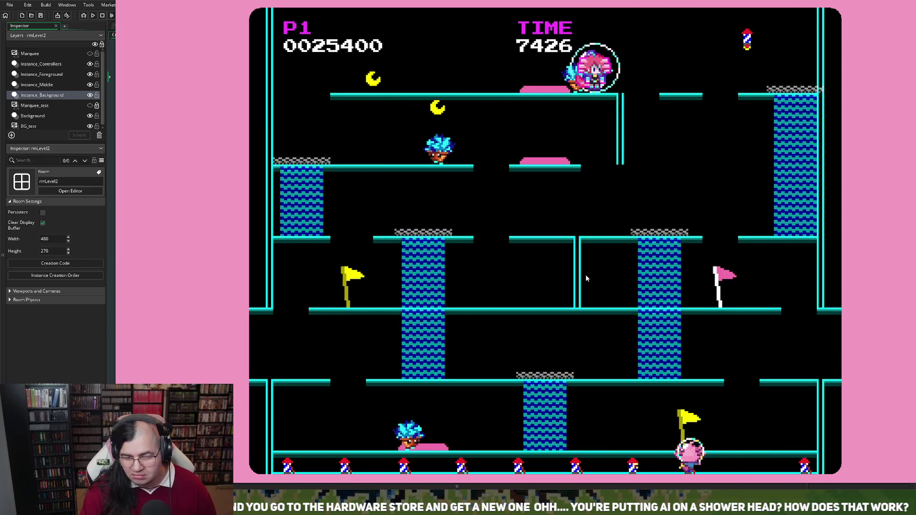
key(Escape)
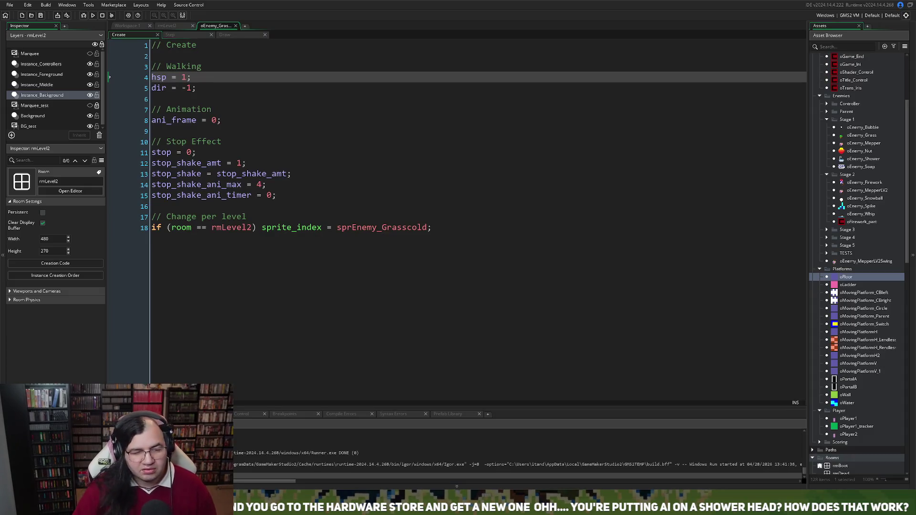
Bring up the rmLevel2 room editor tab
key(ctrl+Tab)
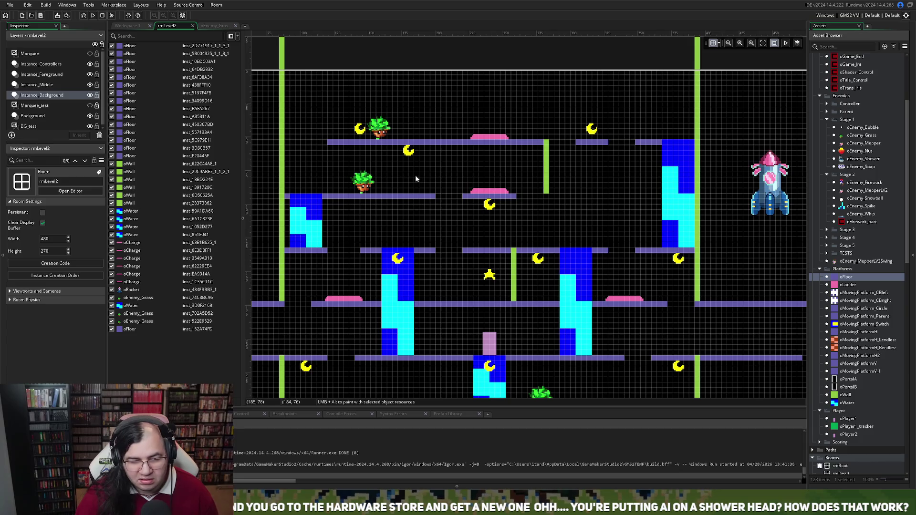
click(142, 27)
click(168, 25)
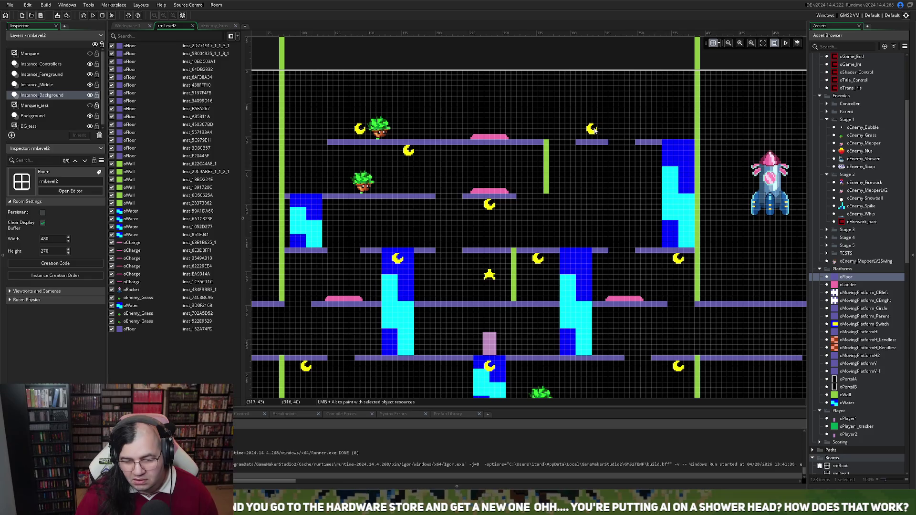
Inspect the Instance_Foreground and Instance_Middle layers, and move an oMoon from 316, 40 to 276, 72
click(57, 95)
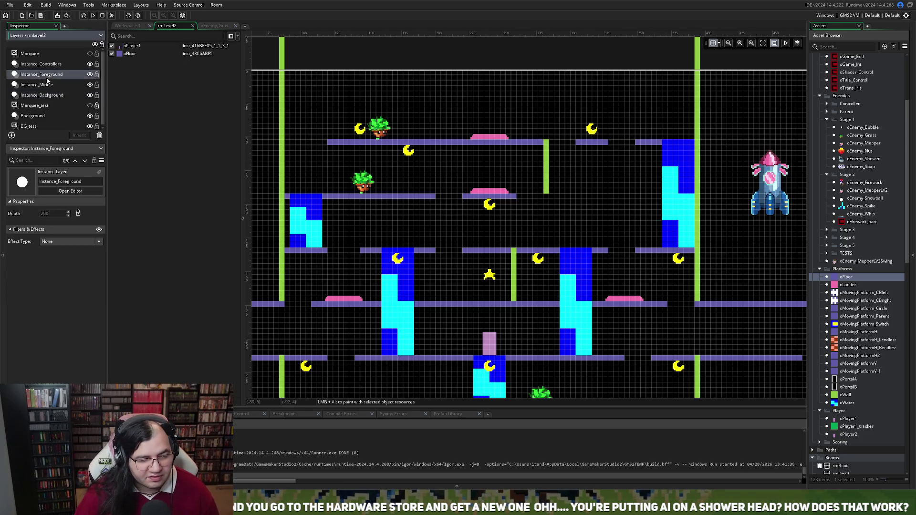
click(67, 89)
mouse_move(595, 130)
mouse_down()
mouse_move(522, 173)
mouse_move(539, 172)
mouse_up()
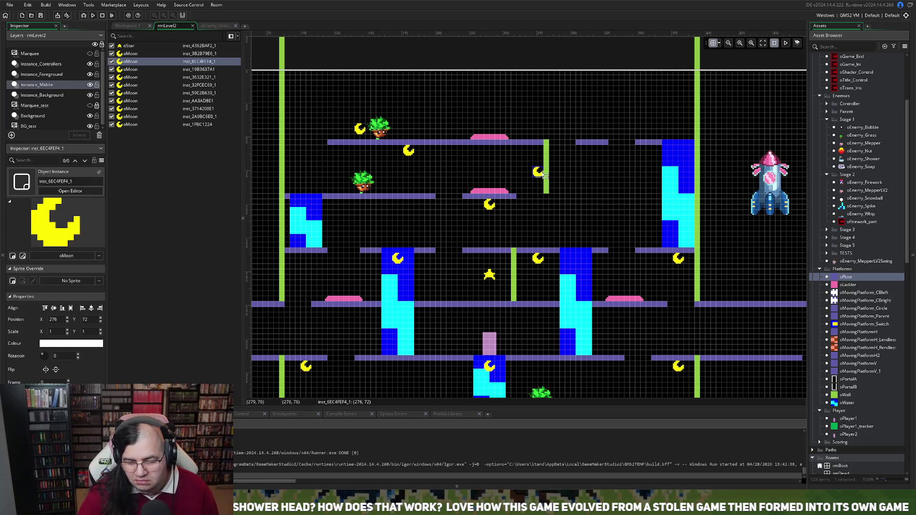
Nudge the oMoon right of the short green wall to position 288, 68
drag(538, 173, 561, 168)
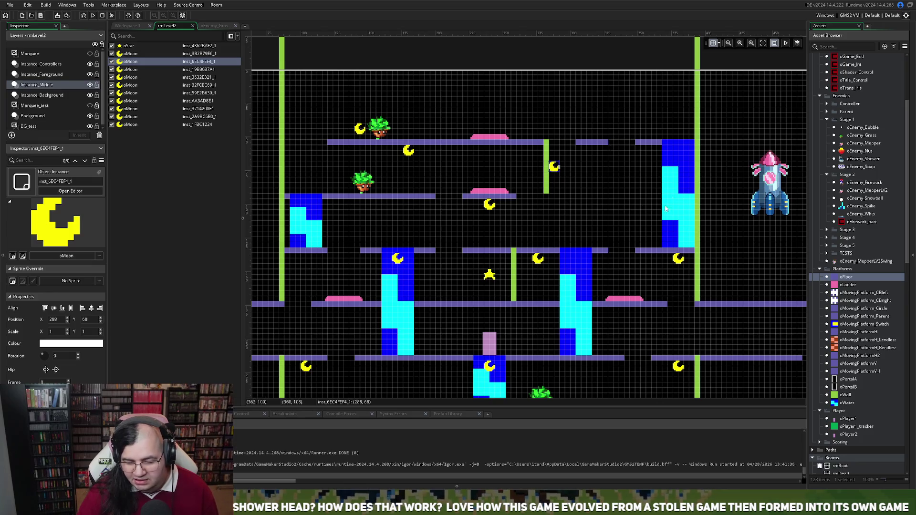
scroll(592, 253, down, 3)
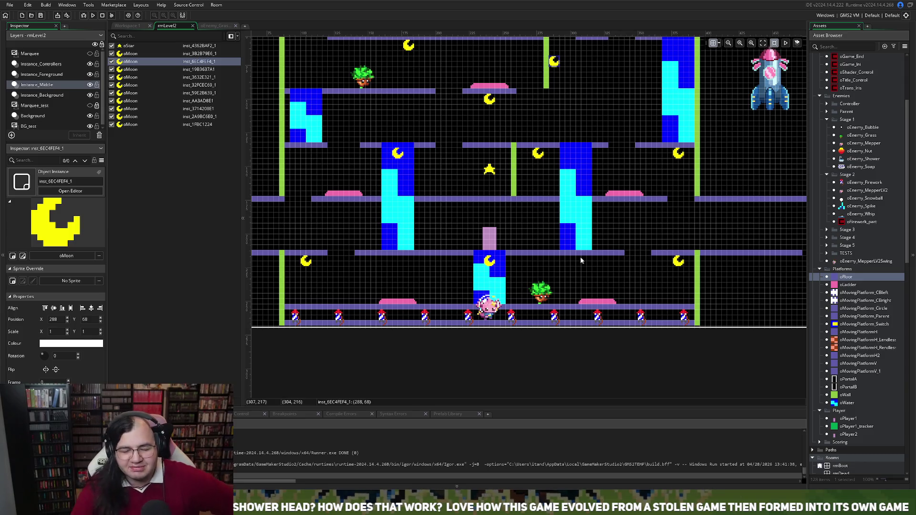
scroll(560, 216, up, 4)
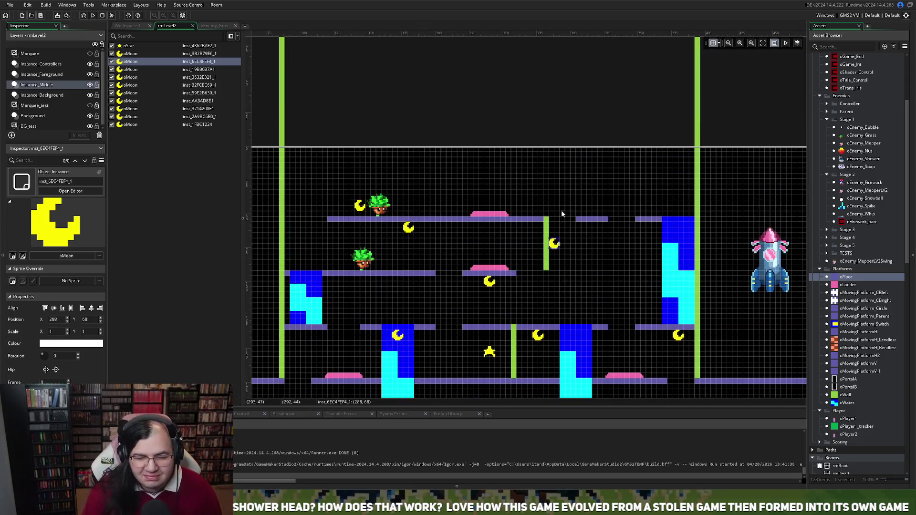
scroll(554, 208, down, 7)
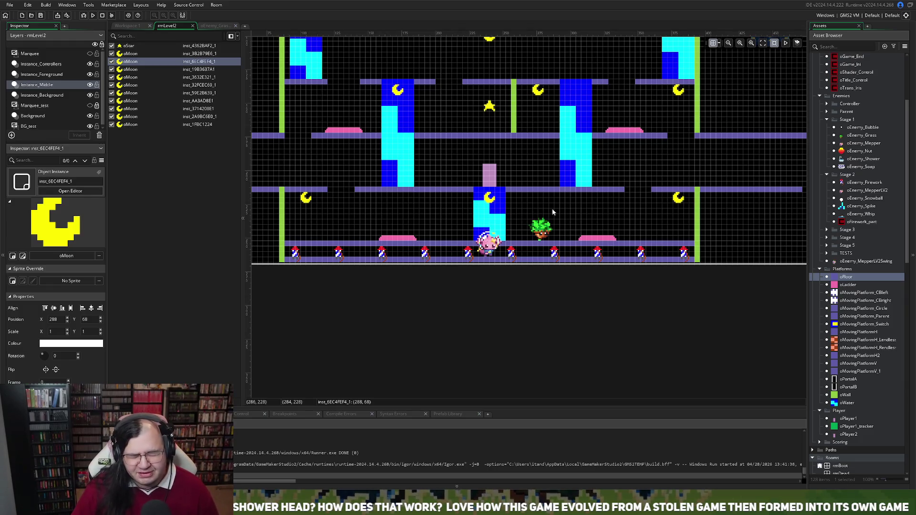
scroll(552, 210, up, 1)
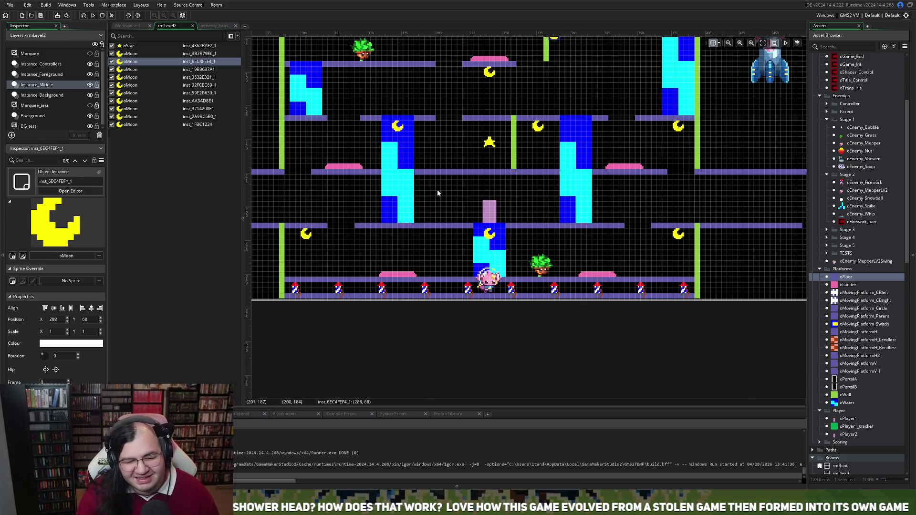
scroll(438, 204, up, 3)
scroll(435, 212, up, 3)
scroll(435, 211, down, 3)
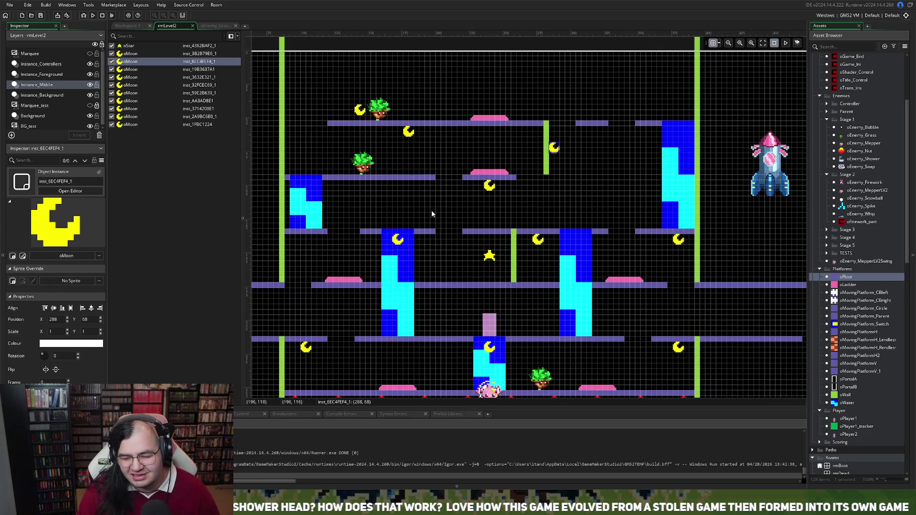
scroll(430, 213, down, 2)
scroll(429, 214, up, 2)
scroll(430, 215, down, 2)
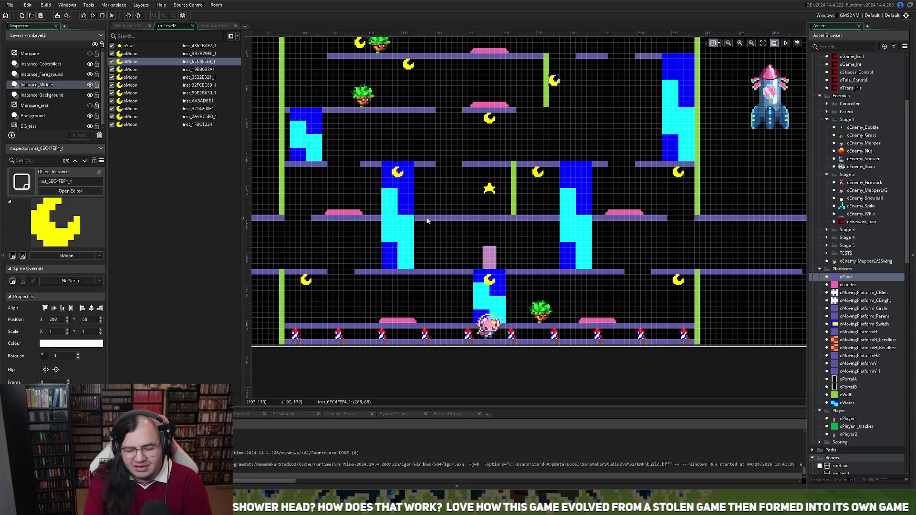
scroll(353, 241, up, 1)
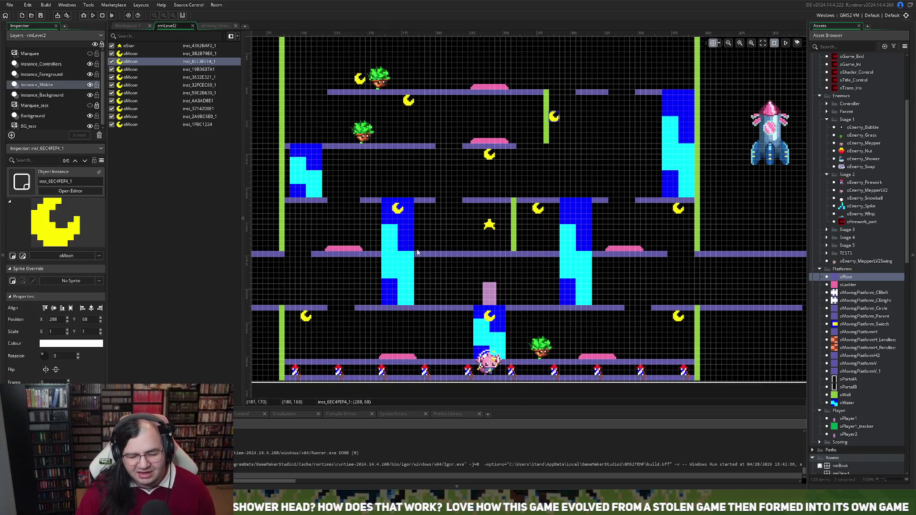
scroll(425, 234, left, 2)
scroll(425, 233, right, 3)
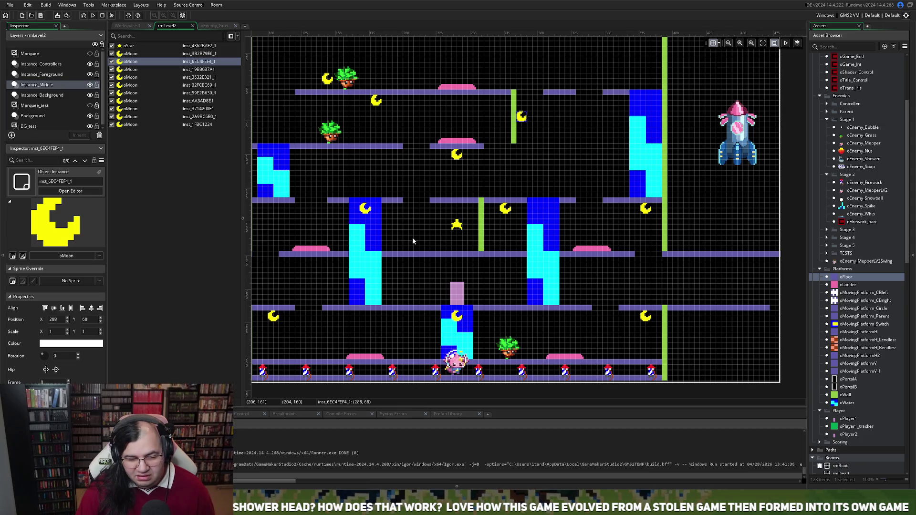
click(432, 149)
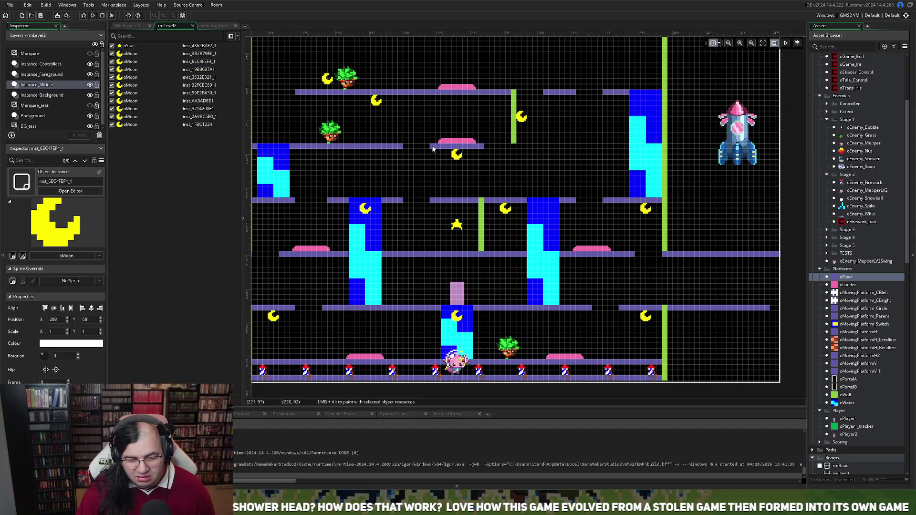
Delete the short floor piece under the pink oCharge pad in rmLevel2's upper middle
click(141, 28)
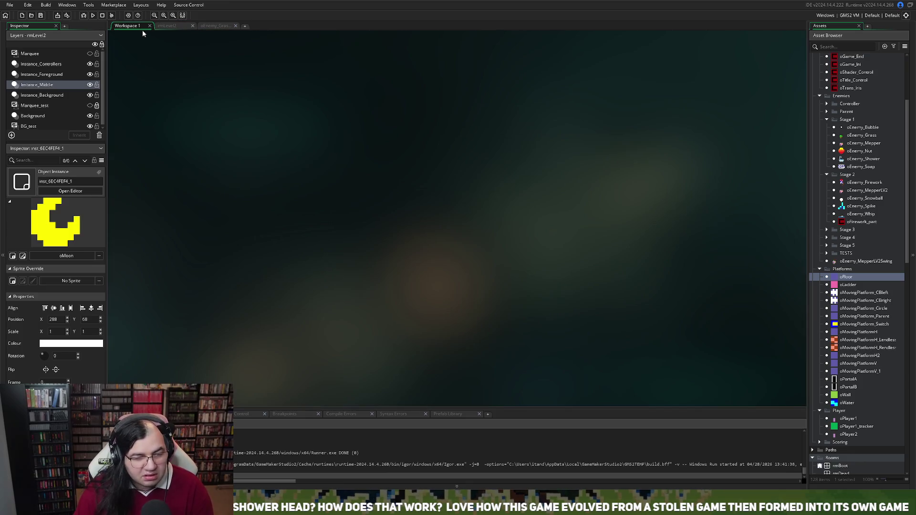
click(174, 27)
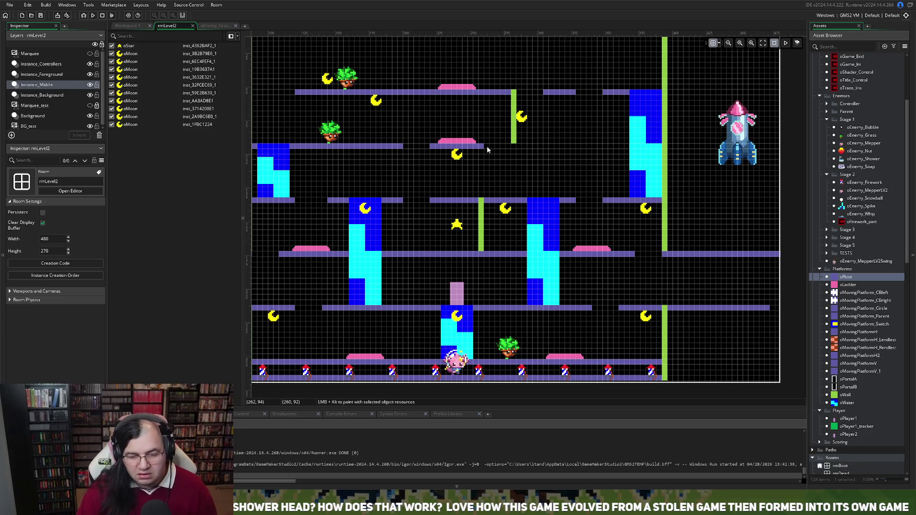
click(205, 26)
click(169, 26)
click(130, 26)
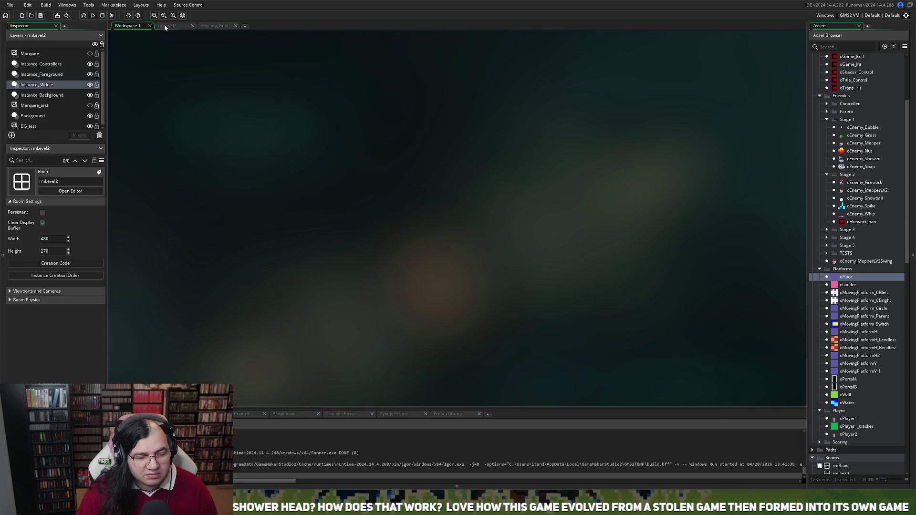
click(167, 26)
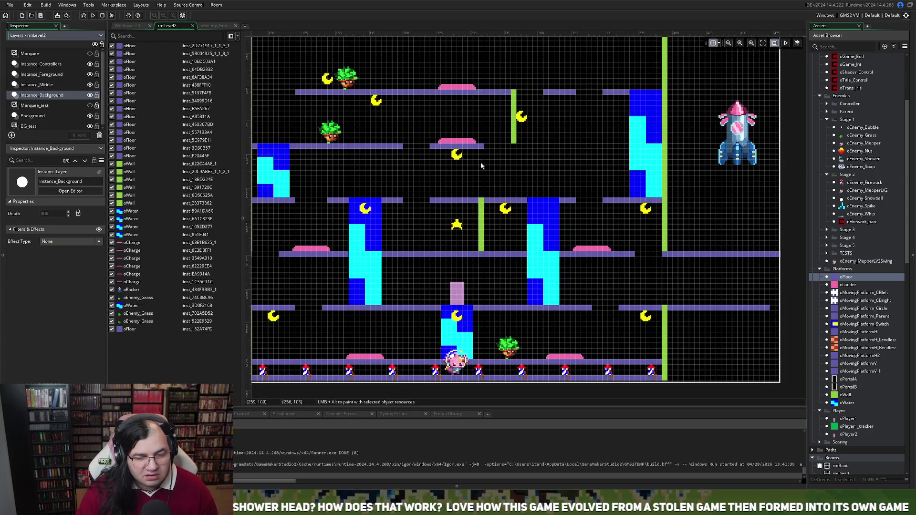
click(465, 147)
key(Delete)
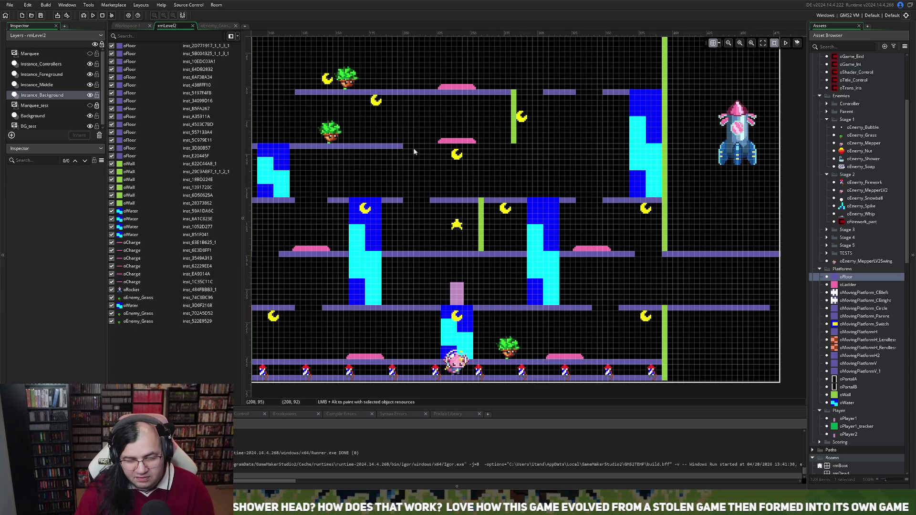
Place and stretch a new floor piece under the charge pad, then move the pad right
click(402, 147)
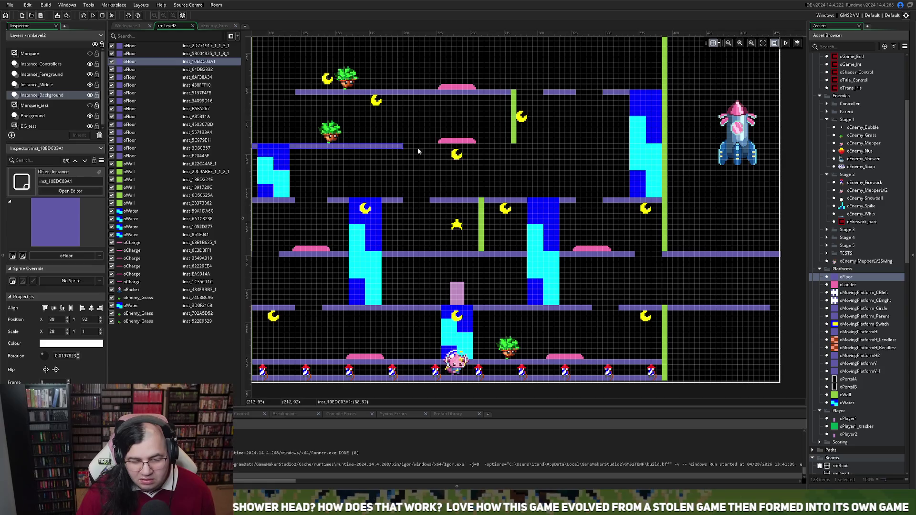
alt+click(422, 149)
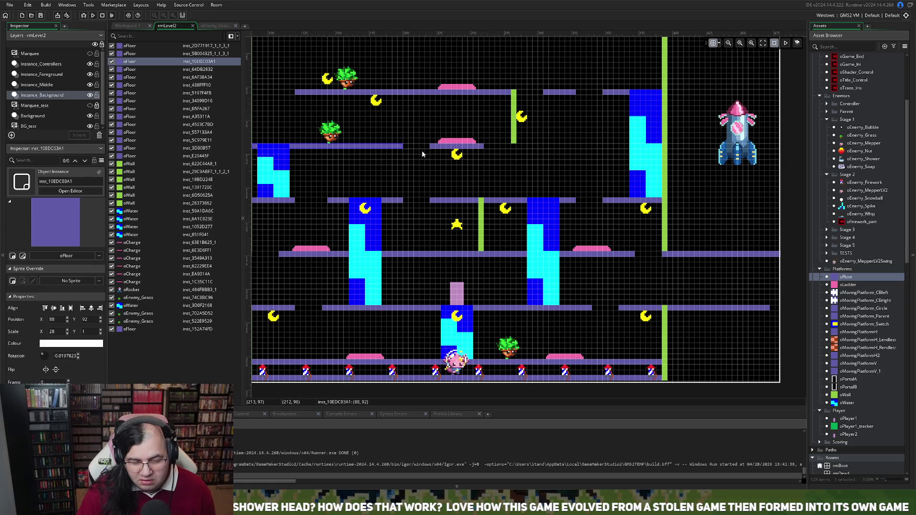
drag(444, 146, 519, 148)
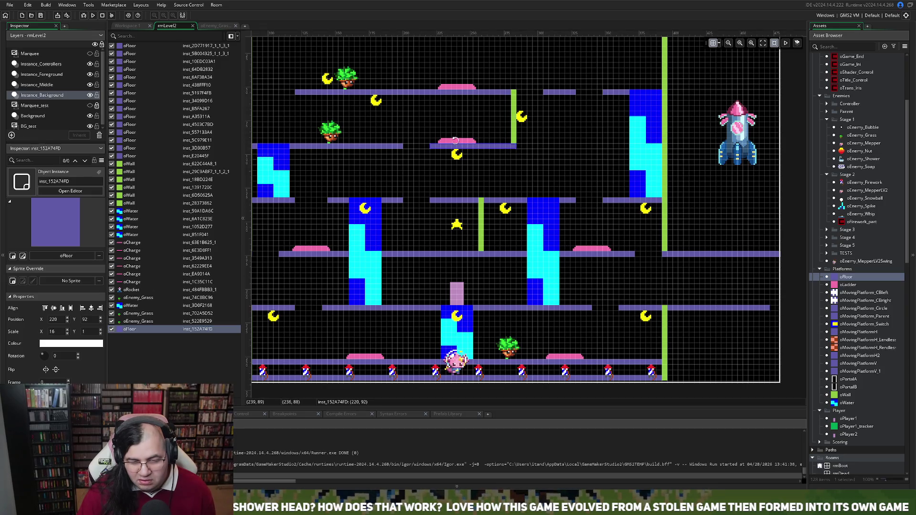
drag(460, 141, 485, 142)
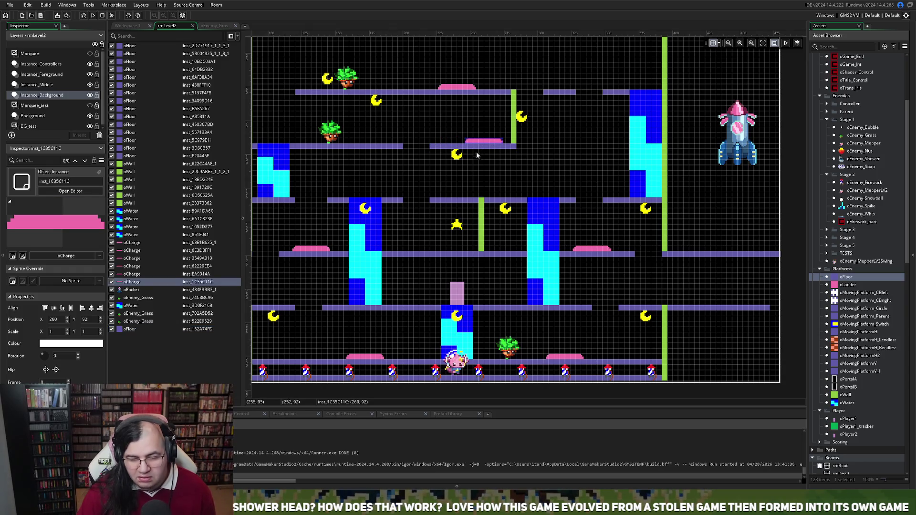
Trim the charge-pad floor's left end, stretch the upper-left floor to x-scale 33, and move the moon to 260, 96
click(435, 147)
drag(430, 146, 461, 148)
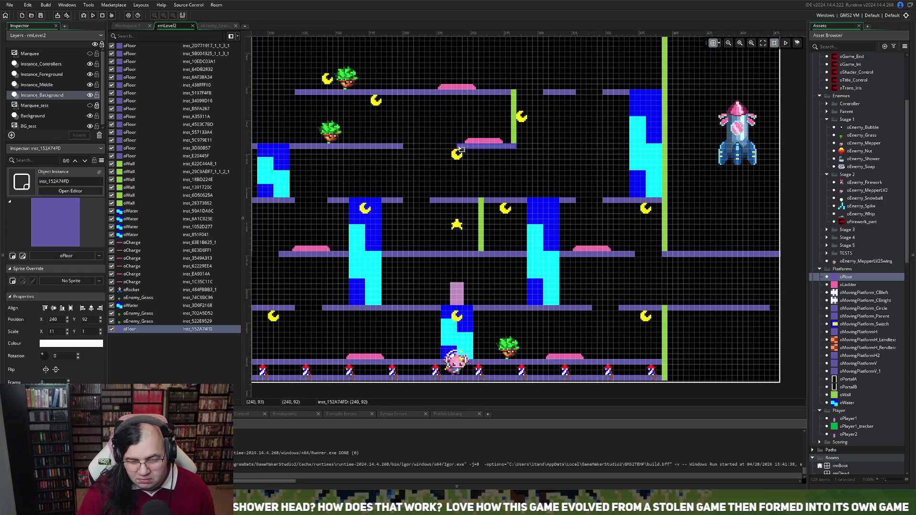
click(400, 148)
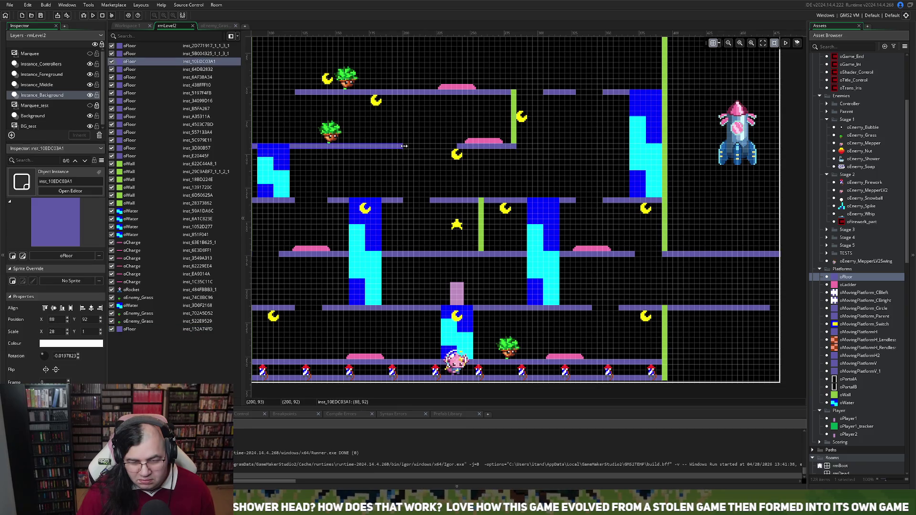
drag(407, 147, 431, 147)
click(460, 159)
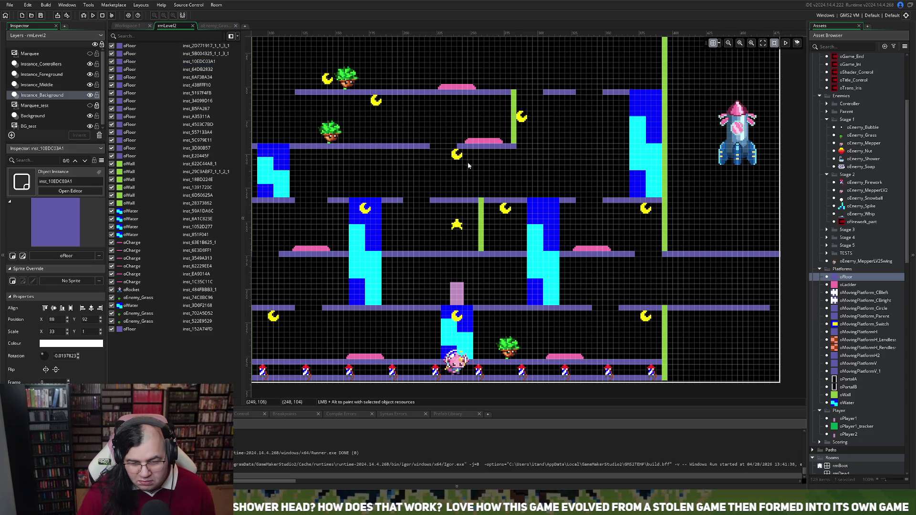
click(457, 155)
drag(458, 160, 485, 159)
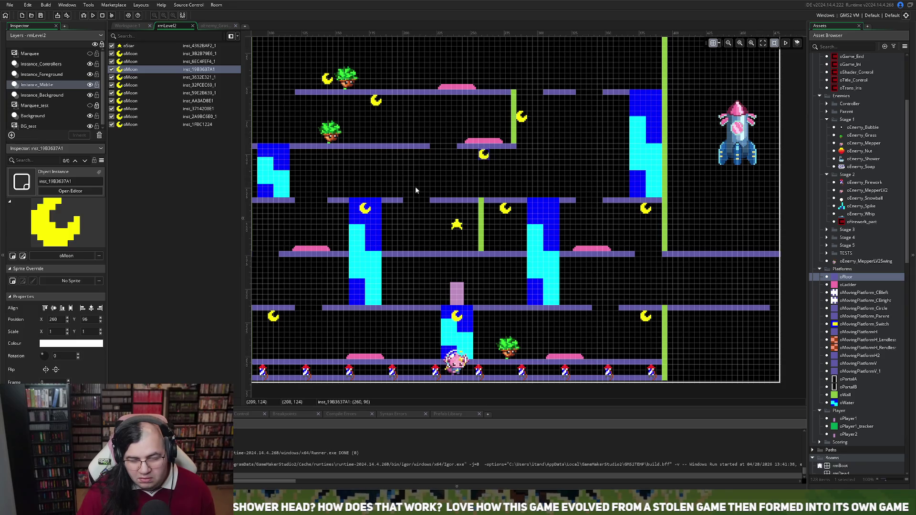
click(415, 190)
scroll(397, 197, down, 1)
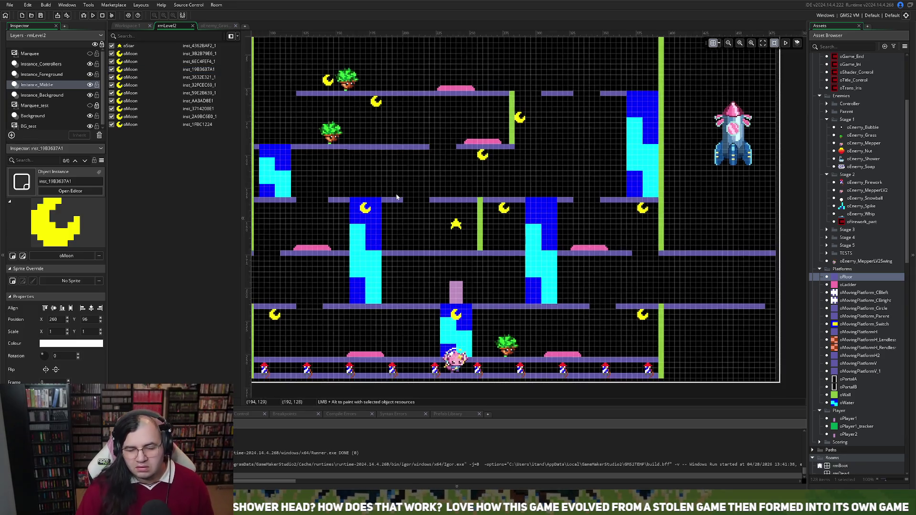
scroll(397, 197, down, 2)
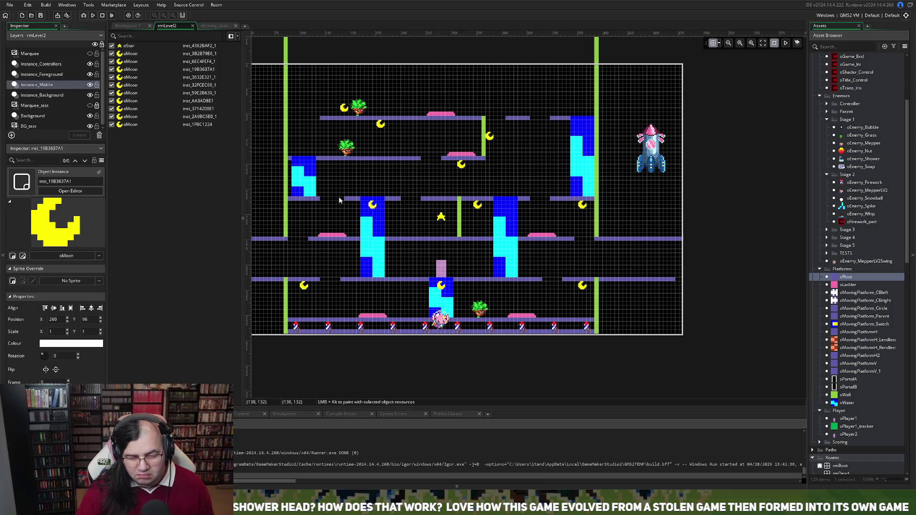
scroll(339, 196, up, 1)
scroll(430, 205, up, 1)
scroll(430, 205, up, 2)
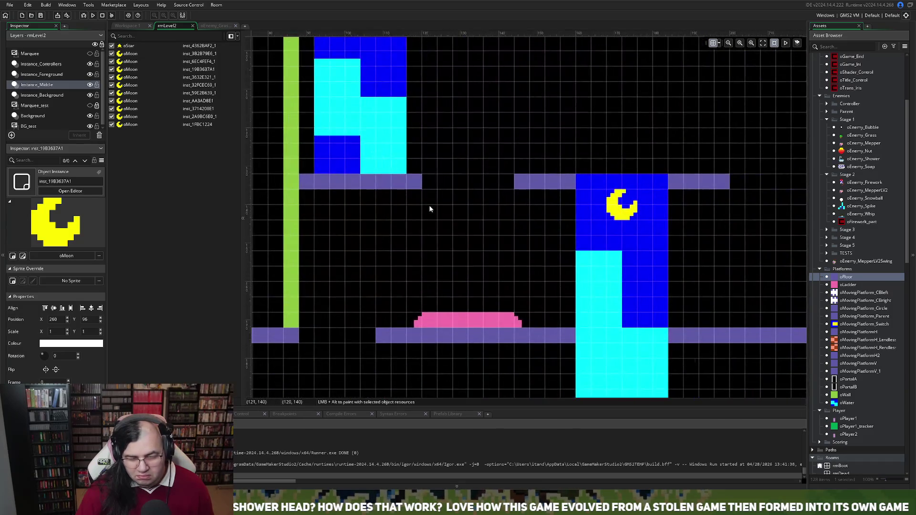
scroll(427, 206, down, 3)
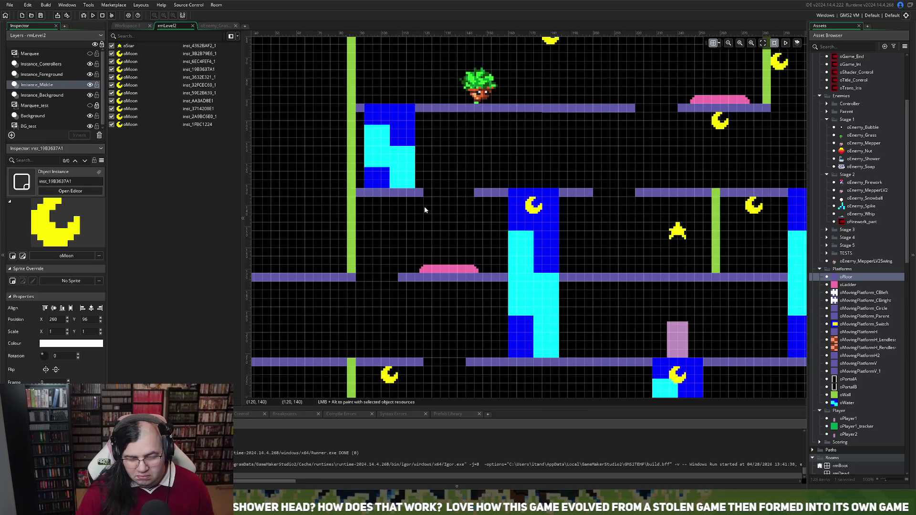
scroll(424, 212, down, 3)
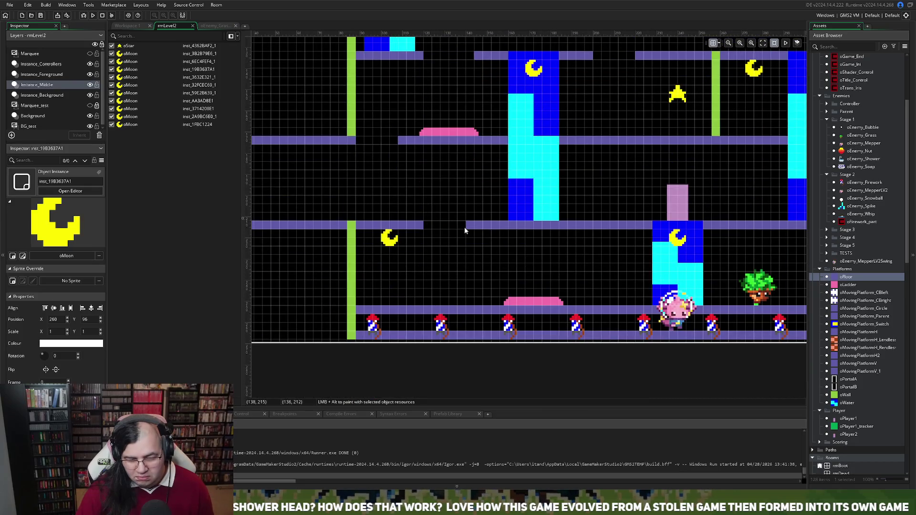
scroll(464, 224, up, 2)
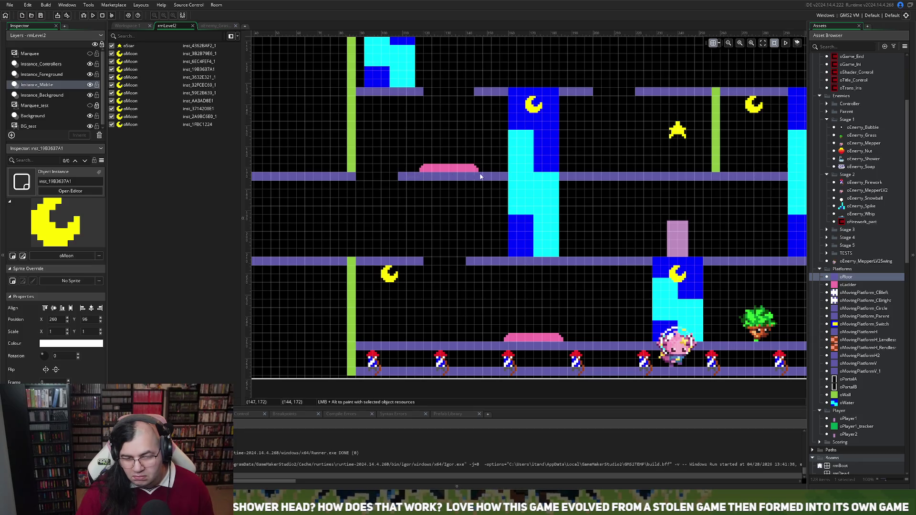
click(46, 98)
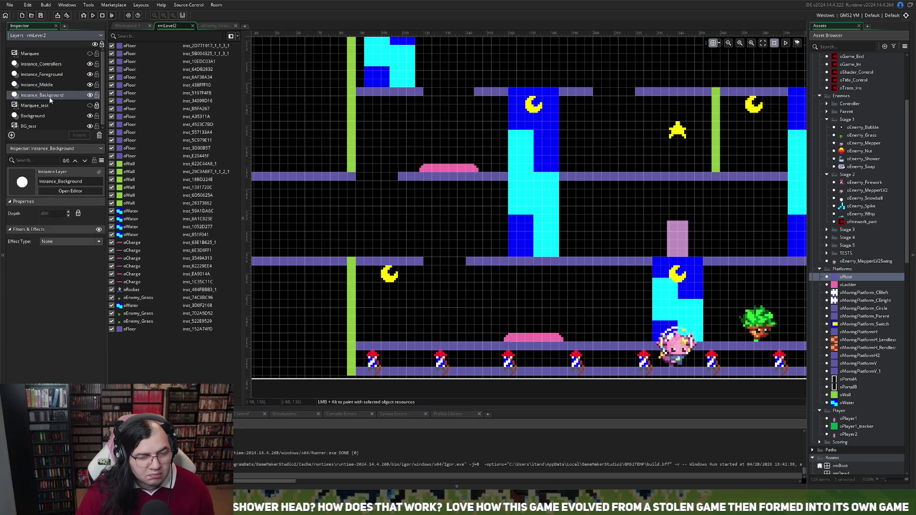
Trim the left ends of the floors right of the lower gap by a tile each
click(406, 179)
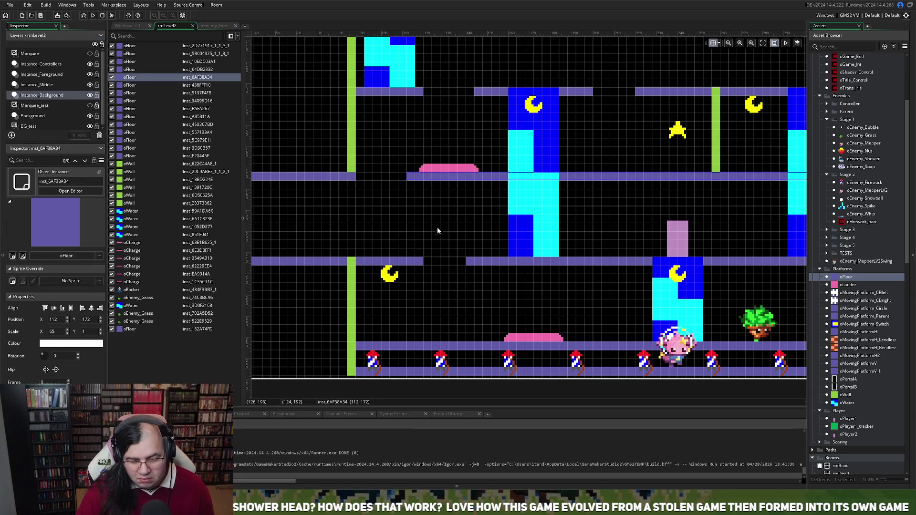
click(466, 263)
drag(466, 262, 474, 262)
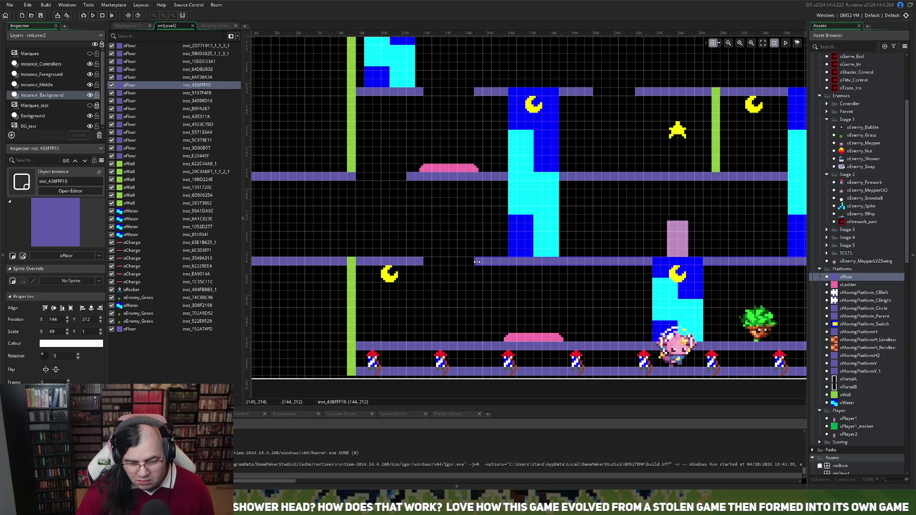
scroll(520, 256, right, 5)
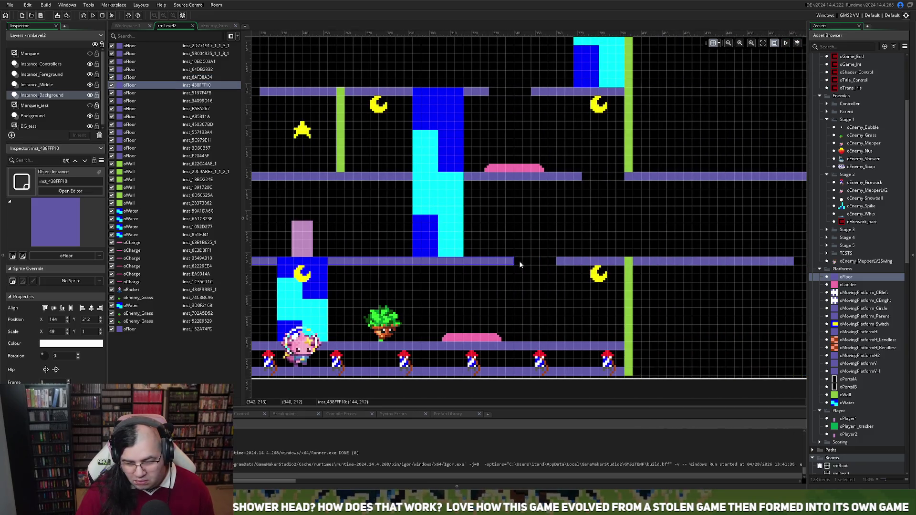
scroll(496, 263, left, 5)
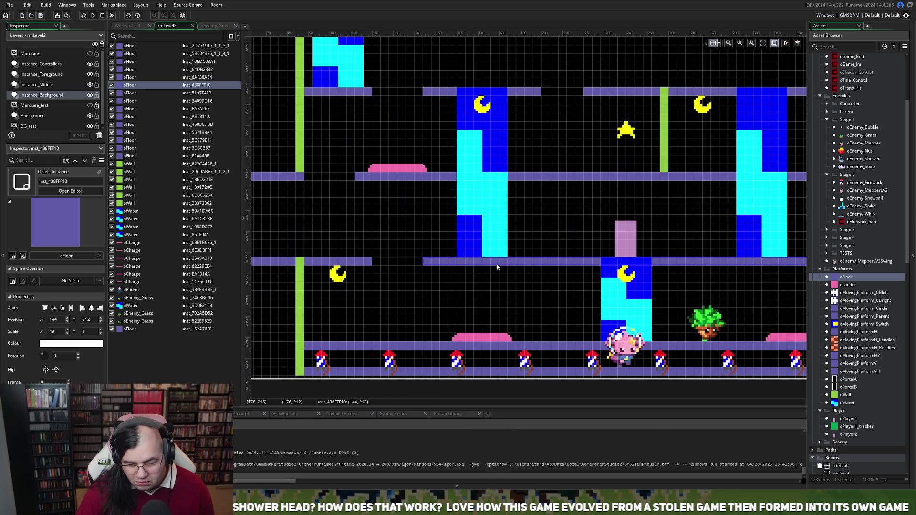
scroll(494, 264, right, 5)
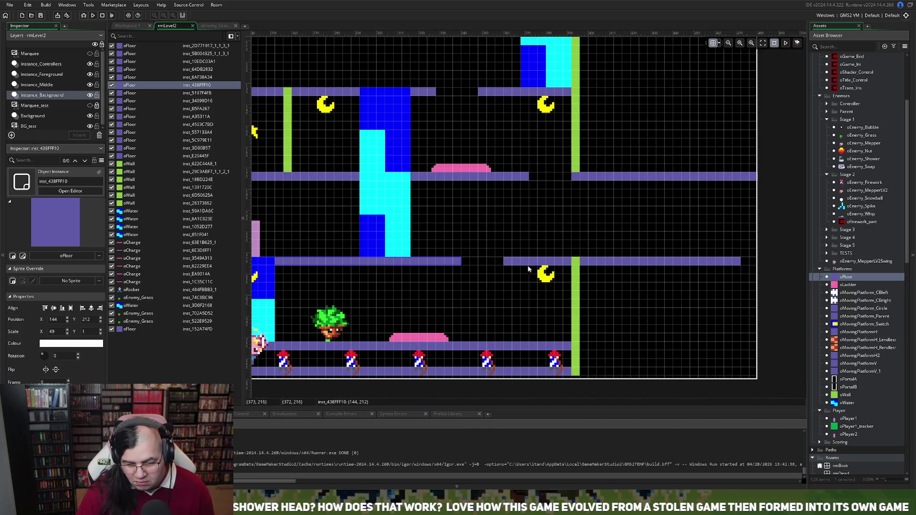
click(512, 266)
drag(512, 265, 518, 266)
scroll(571, 215, left, 3)
Shorten the long middle-row floor's right end and resize the middle-row floor piece
click(601, 179)
drag(602, 178, 586, 180)
scroll(586, 180, left, 5)
scroll(581, 183, up, 4)
scroll(640, 176, right, 6)
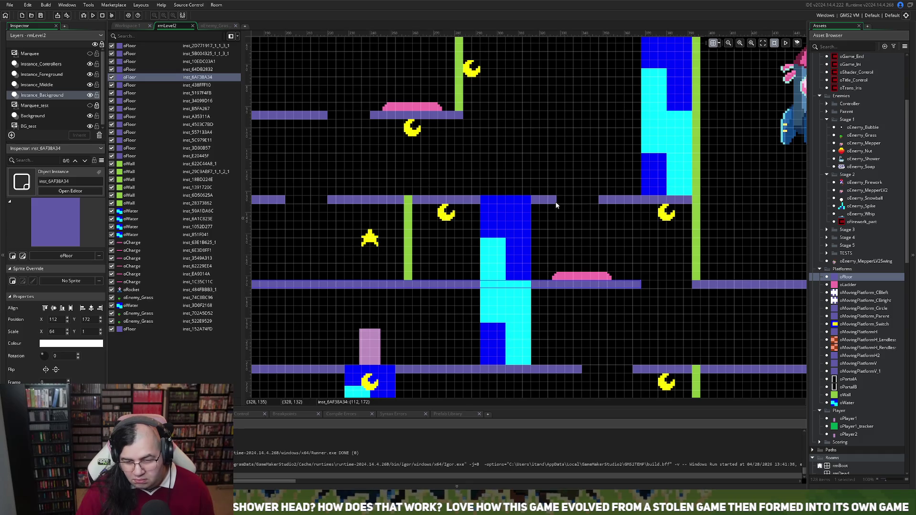
click(553, 203)
drag(555, 200, 564, 199)
click(601, 202)
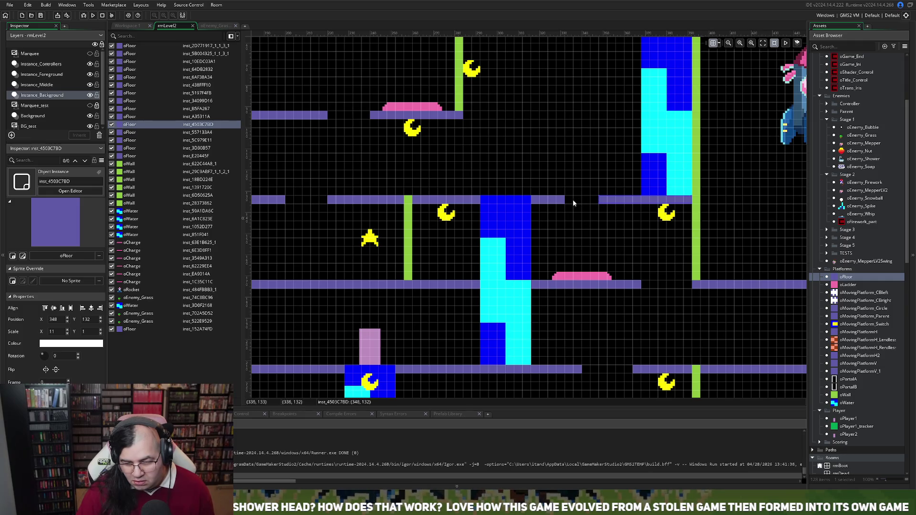
click(565, 200)
drag(565, 200, 530, 202)
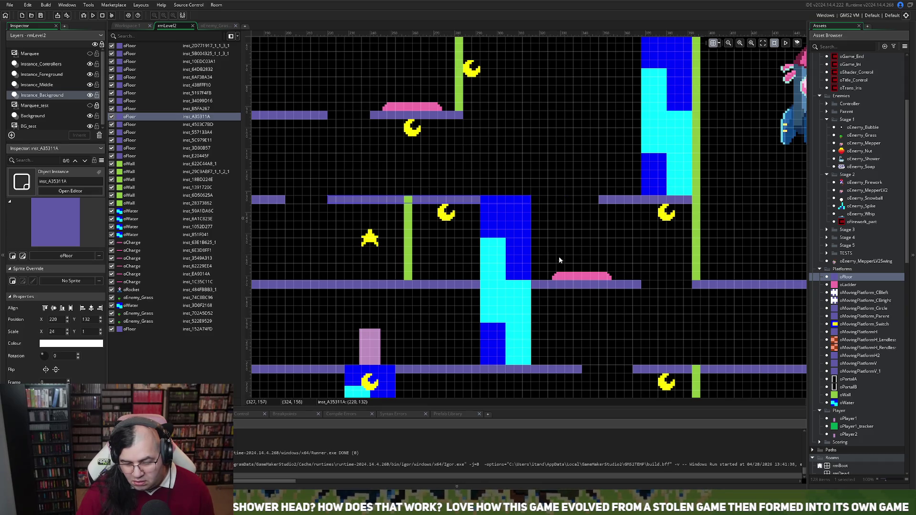
Shift the pink charge pad left and retune the middle-row floor's length beside it
mouse_move(574, 277)
mouse_down()
mouse_move(565, 277)
mouse_move(605, 278)
mouse_move(582, 278)
mouse_up()
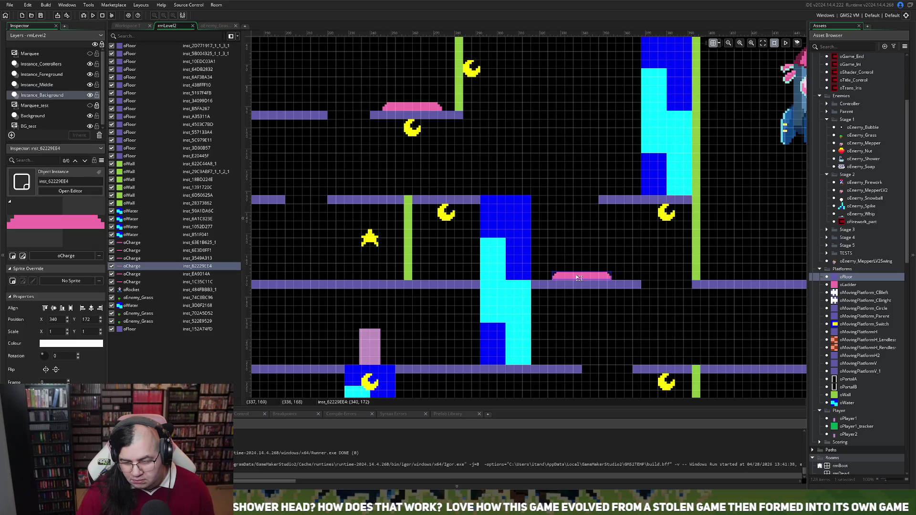
click(523, 206)
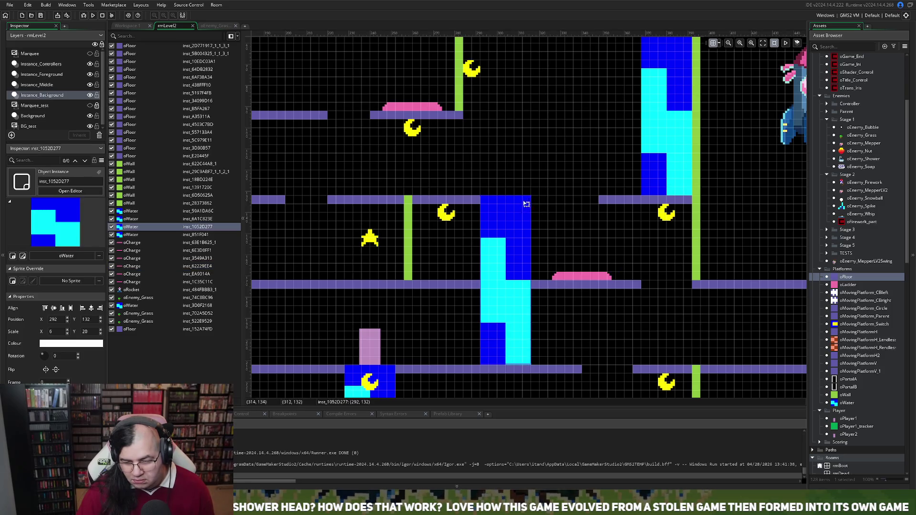
click(477, 200)
drag(531, 200, 574, 197)
scroll(574, 197, up, 3)
scroll(600, 270, down, 2)
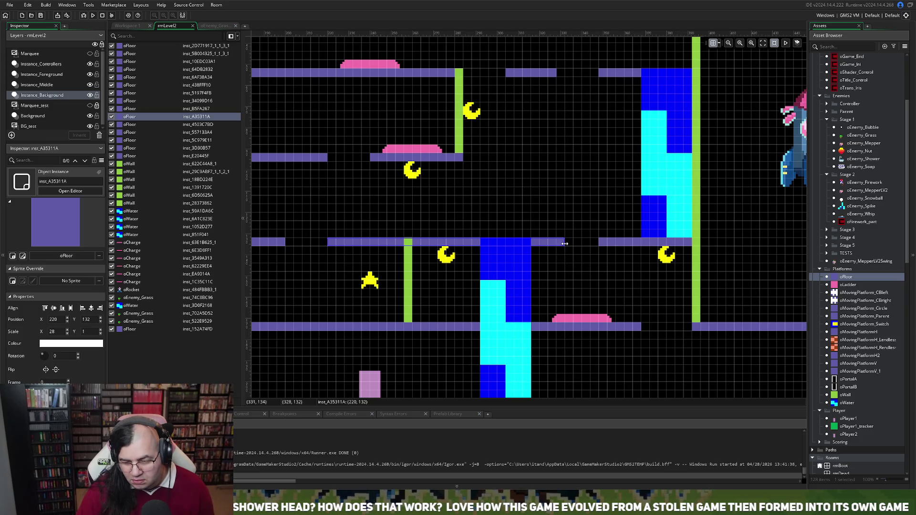
drag(557, 243, 547, 244)
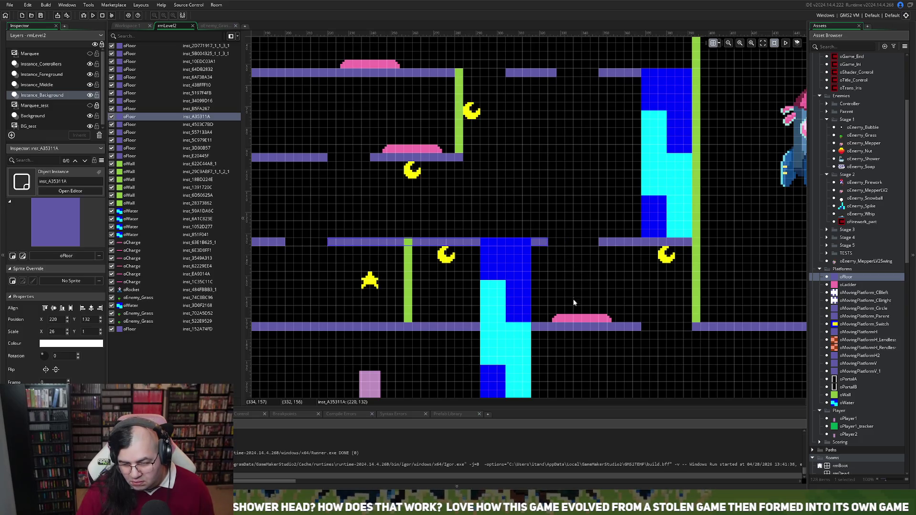
drag(571, 318, 563, 318)
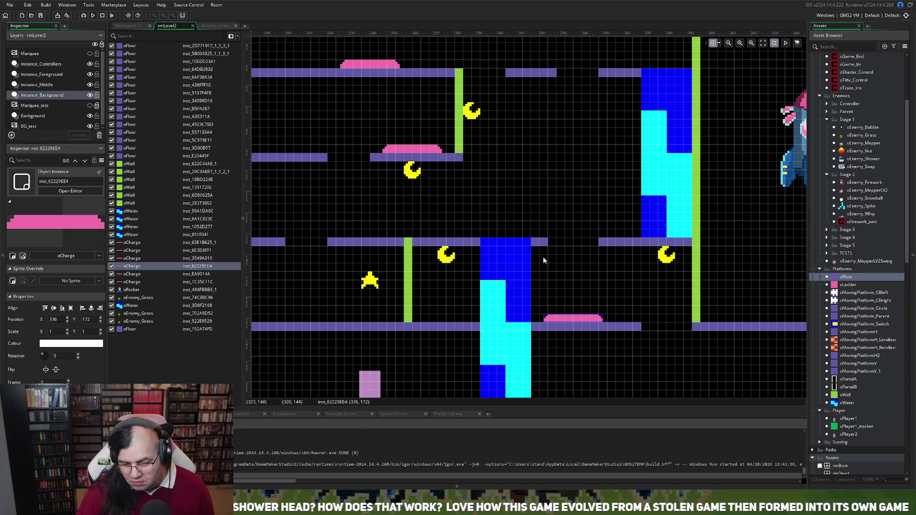
Delete the small top-row oFloor platform at 304, 52
scroll(404, 226, down, 2)
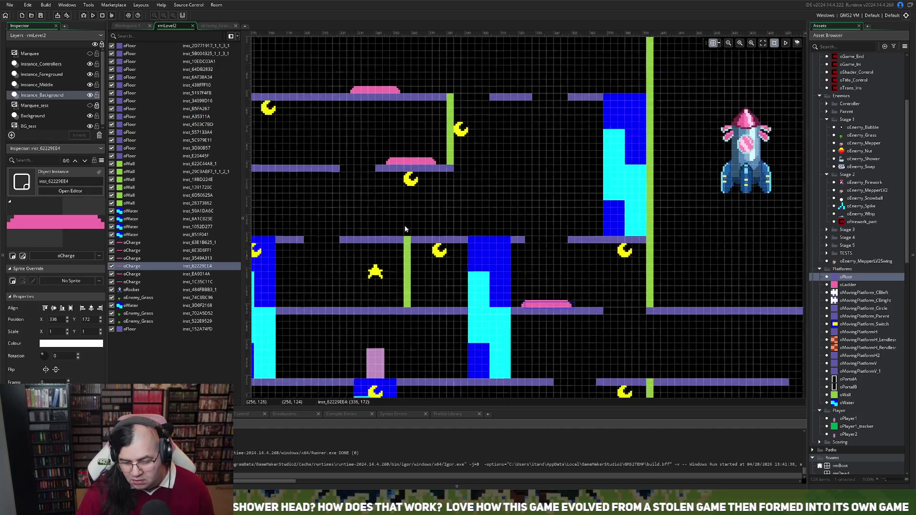
scroll(405, 224, left, 3)
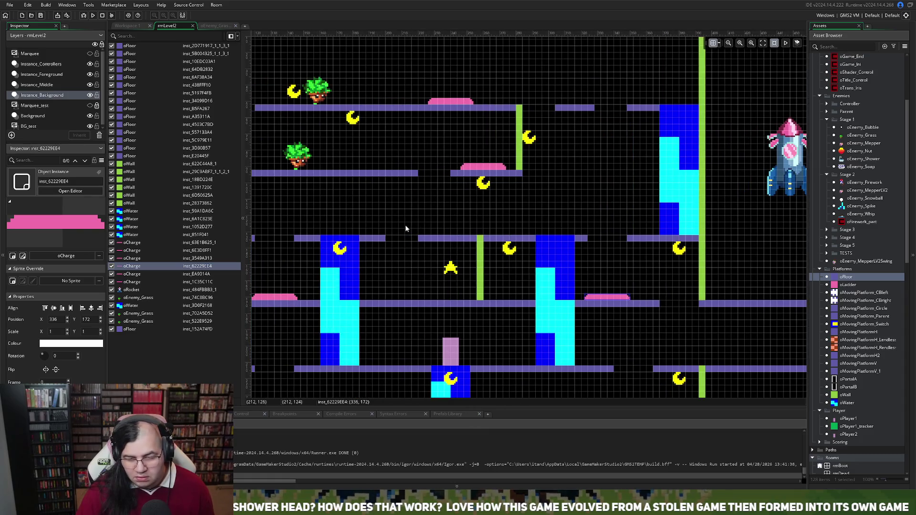
scroll(591, 139, left, 2)
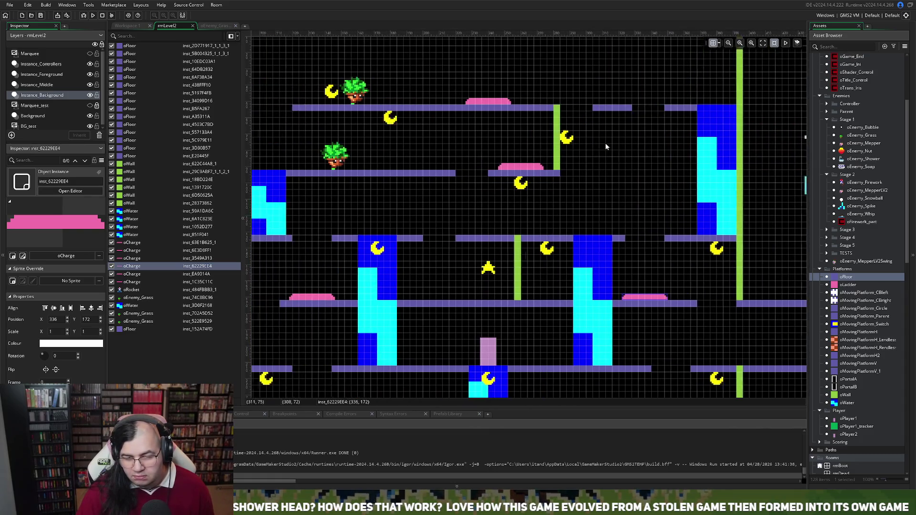
scroll(605, 143, right, 3)
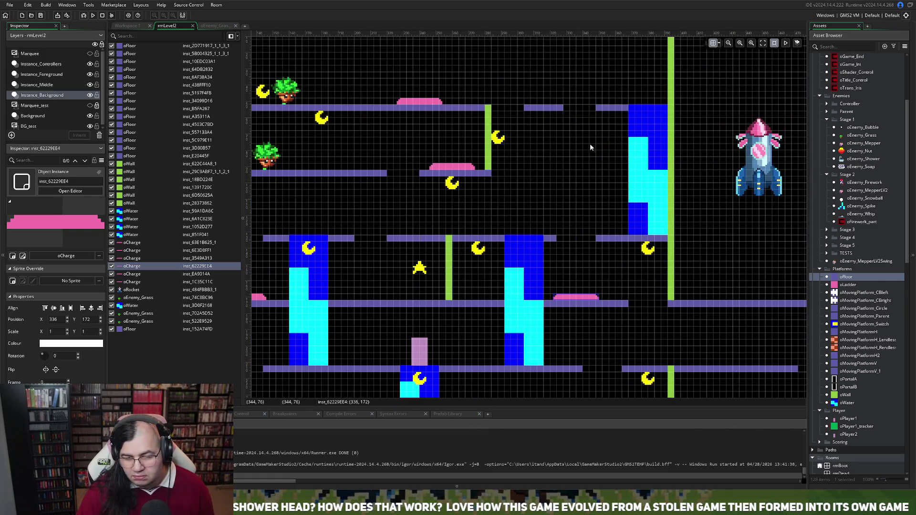
click(535, 110)
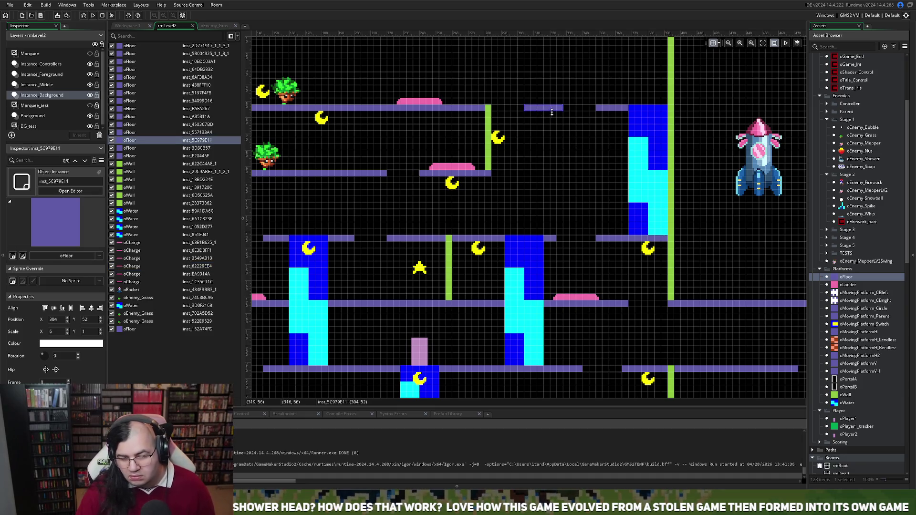
key(Delete)
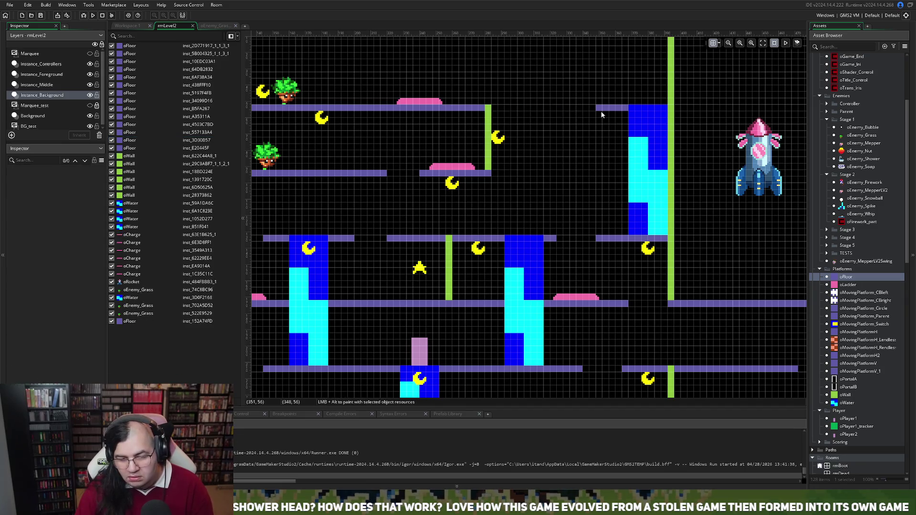
Extend the right platform into the top gap and readjust the long top platform's length
click(597, 109)
mouse_move(597, 109)
mouse_down()
mouse_move(527, 111)
mouse_move(596, 116)
mouse_up()
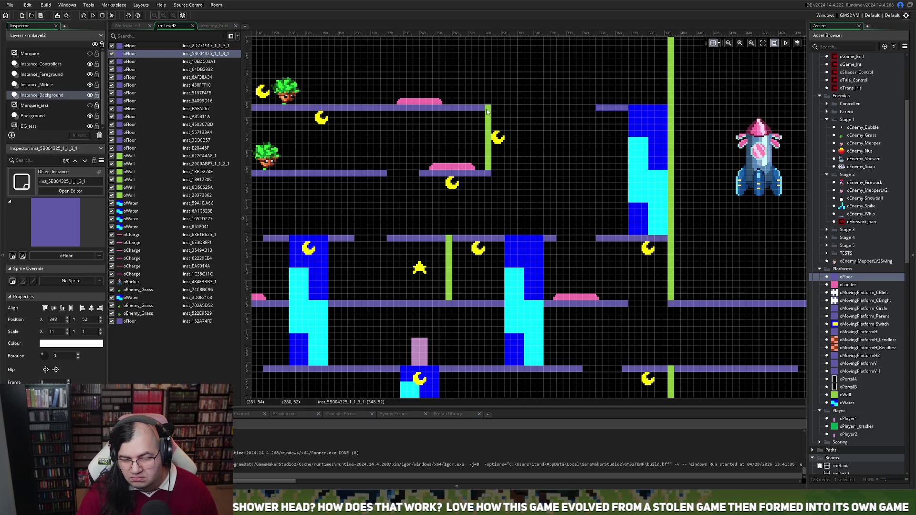
click(481, 110)
drag(492, 107, 556, 110)
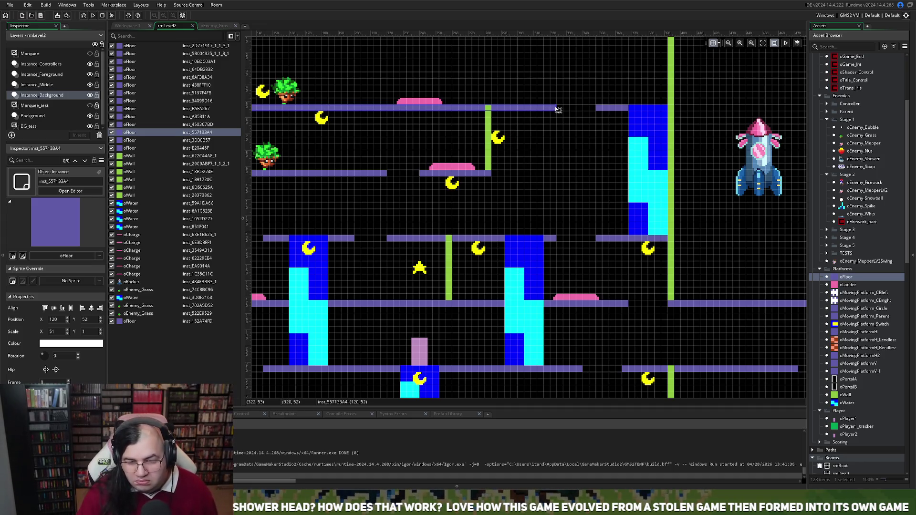
drag(557, 109, 514, 112)
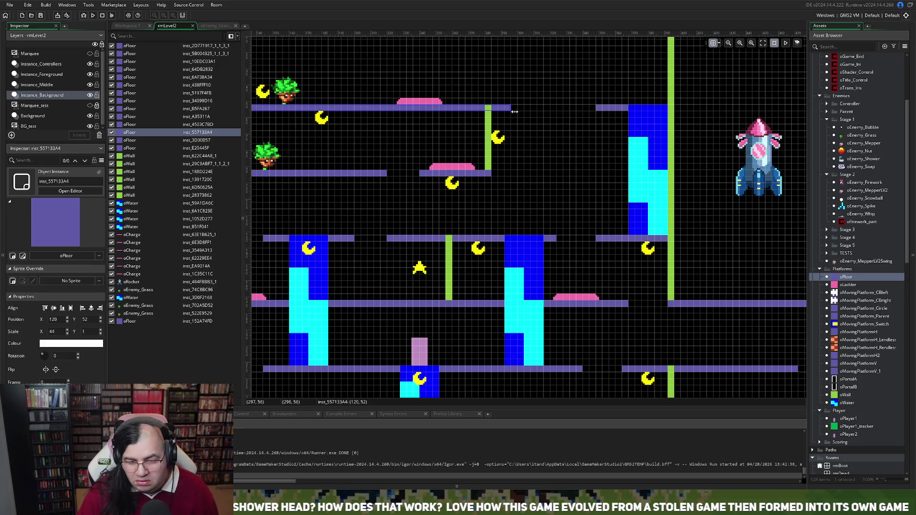
drag(513, 111, 490, 112)
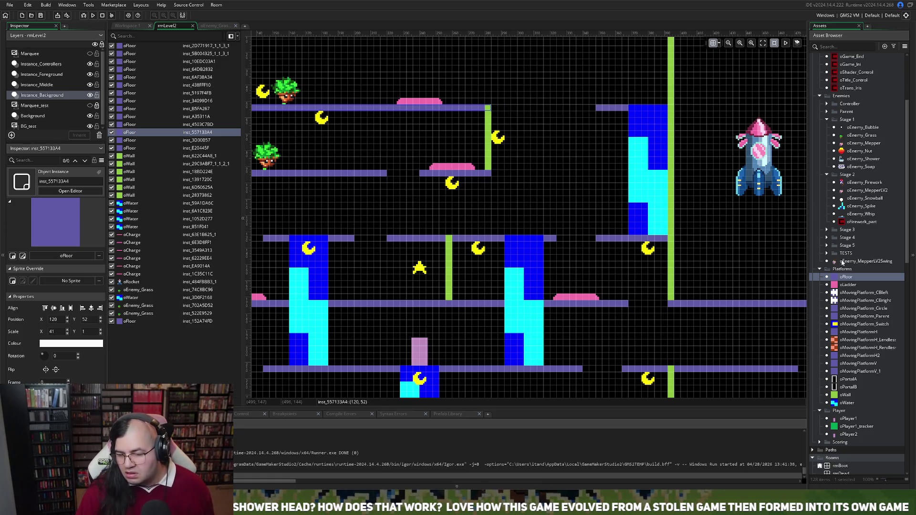
Add a new oFloor at 304, 52 in the gap and stretch it to x-scale 6
mouse_move(845, 277)
mouse_down()
mouse_move(513, 111)
mouse_move(544, 113)
mouse_up()
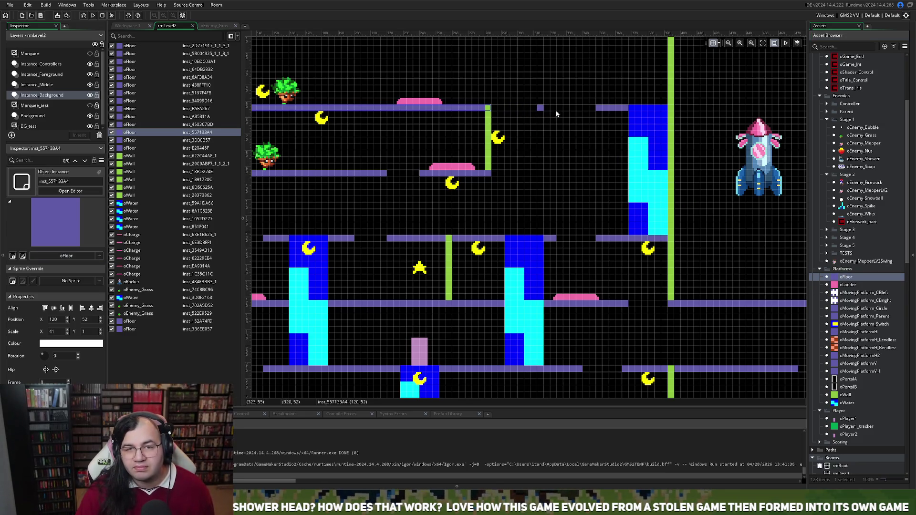
click(542, 108)
mouse_move(544, 108)
mouse_down()
mouse_move(578, 110)
mouse_move(553, 112)
mouse_up()
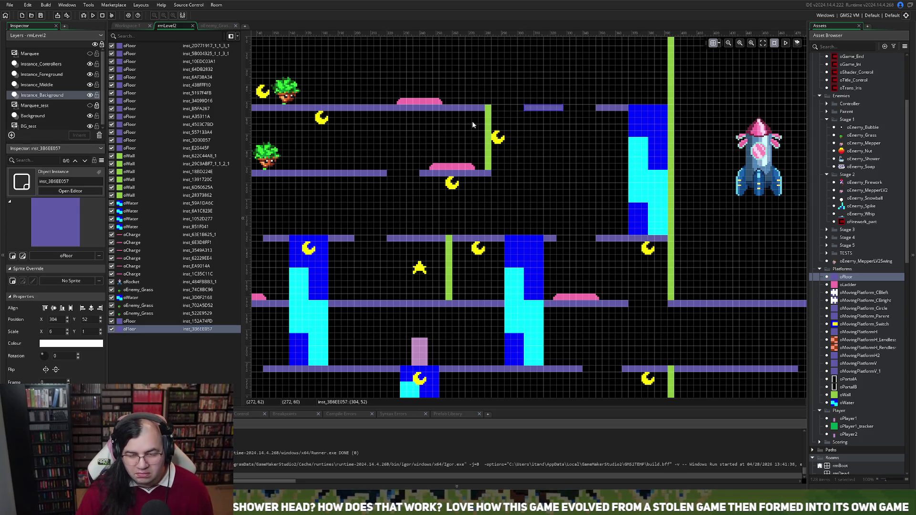
scroll(473, 124, left, 3)
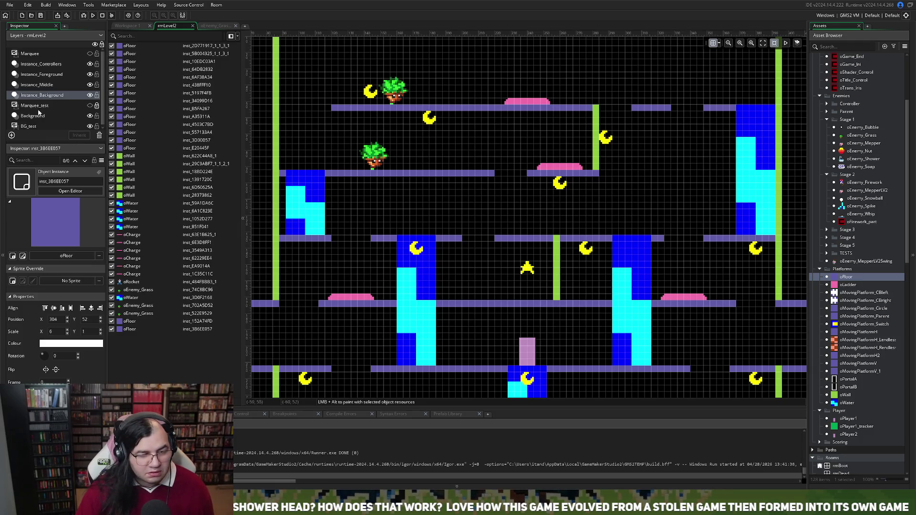
On the Instance_Middle layer, drag the oMoon by the upper green pole about 100 px right
click(42, 87)
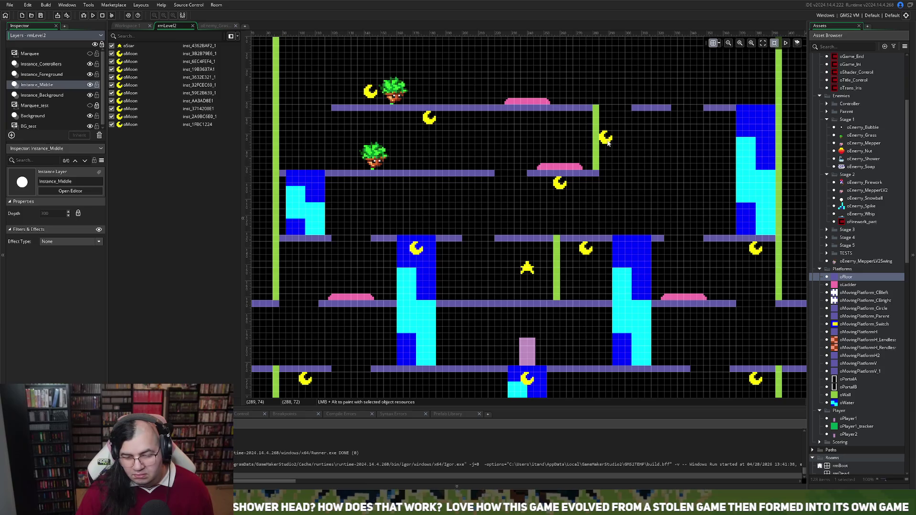
drag(608, 142, 658, 140)
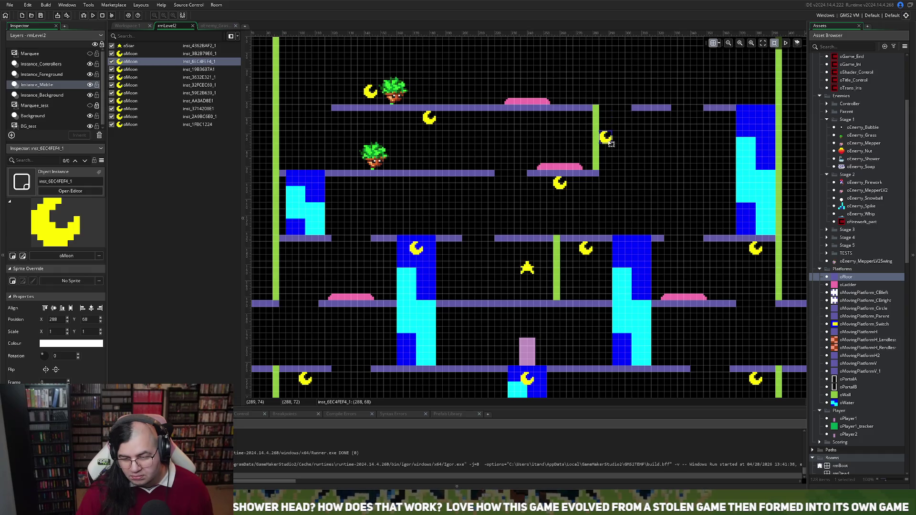
scroll(639, 153, left, 1)
scroll(637, 149, right, 4)
scroll(637, 149, left, 2)
scroll(637, 149, left, 2)
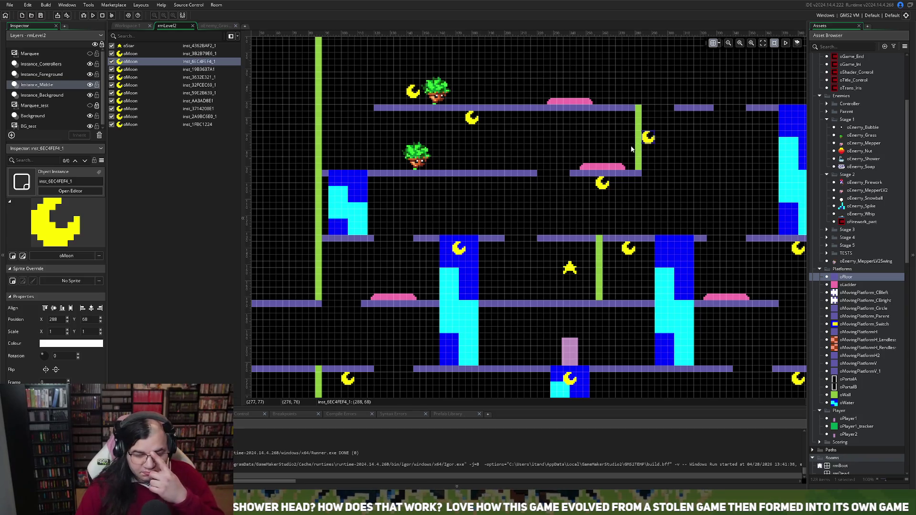
scroll(561, 145, down, 3)
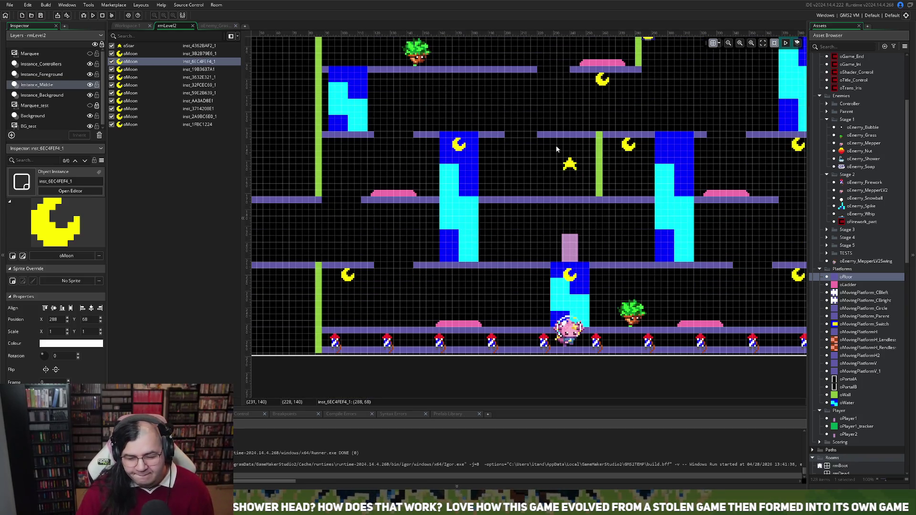
scroll(557, 149, right, 3)
scroll(556, 145, left, 1)
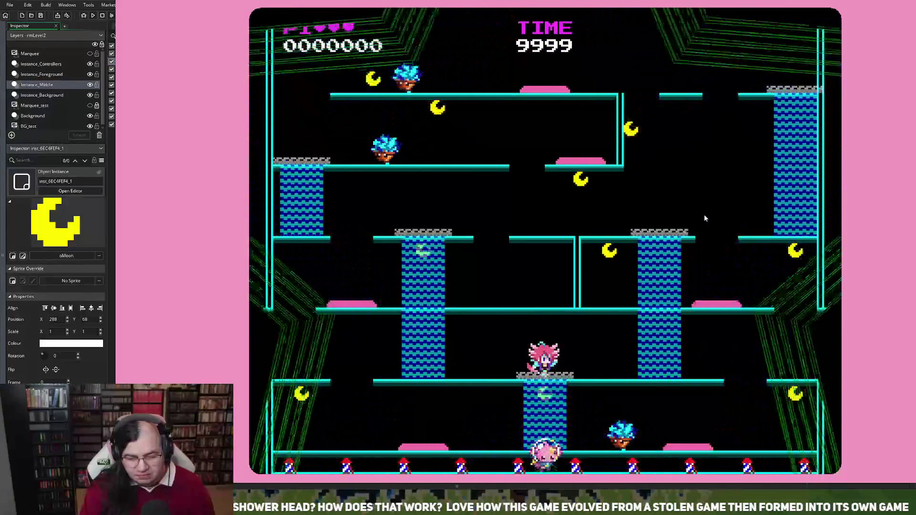
Playtest rmLevel2, collecting moons while climbing from the bottom floor to the upper-middle floor
key(Left)
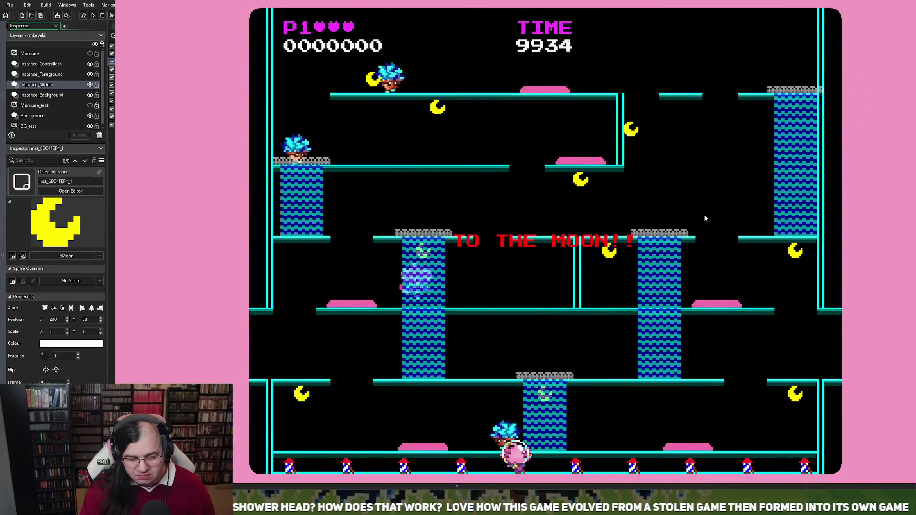
key(Right)
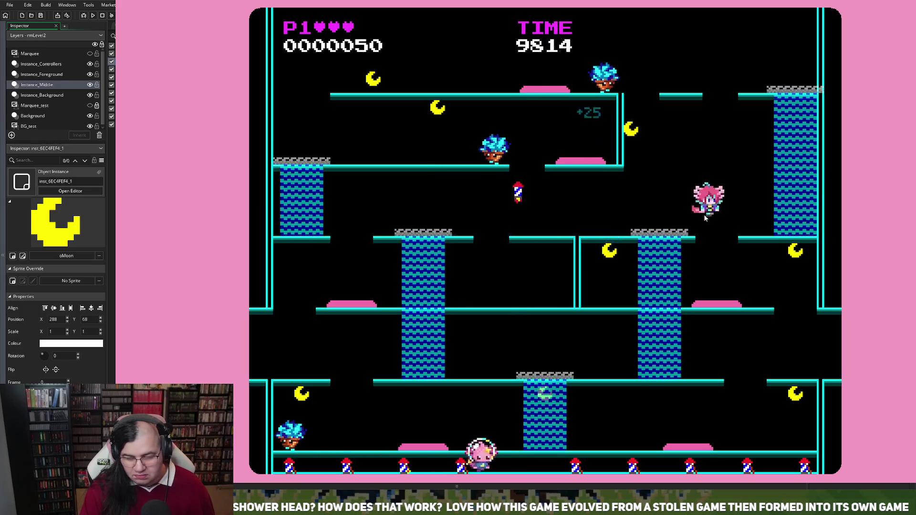
key(Left)
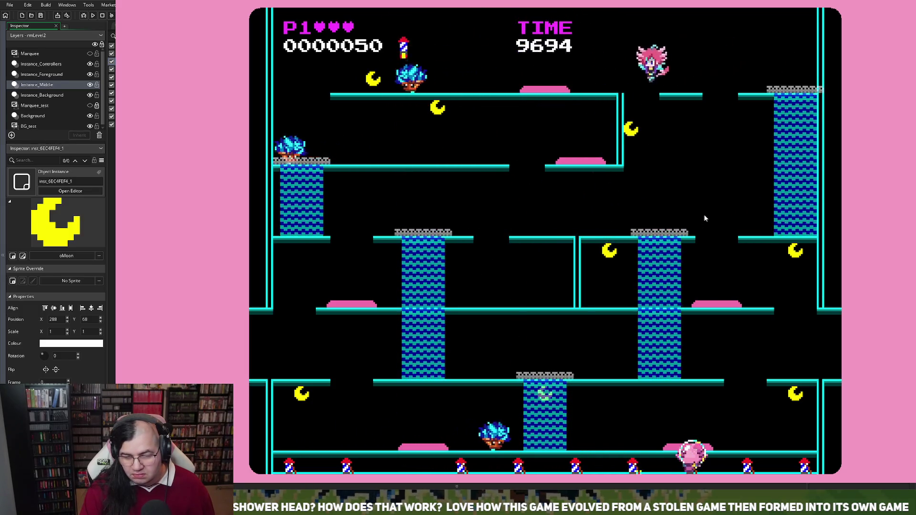
key(Left)
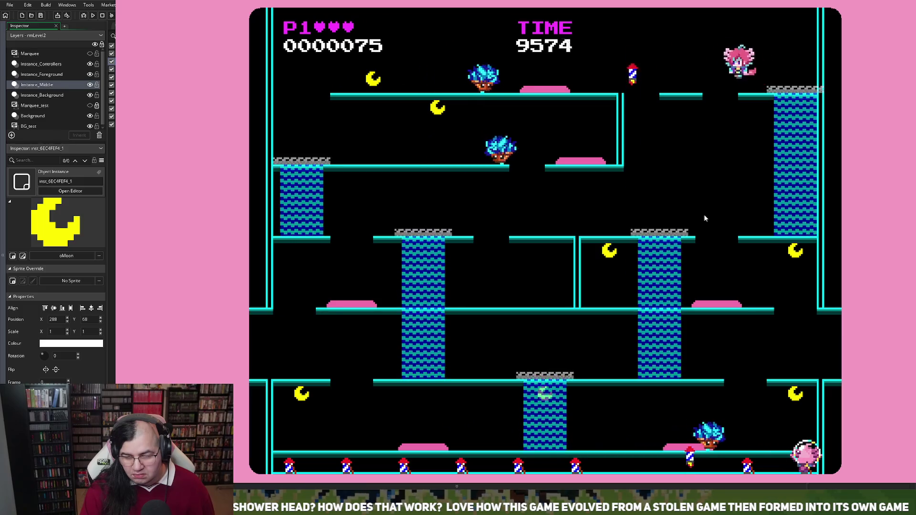
key(Left)
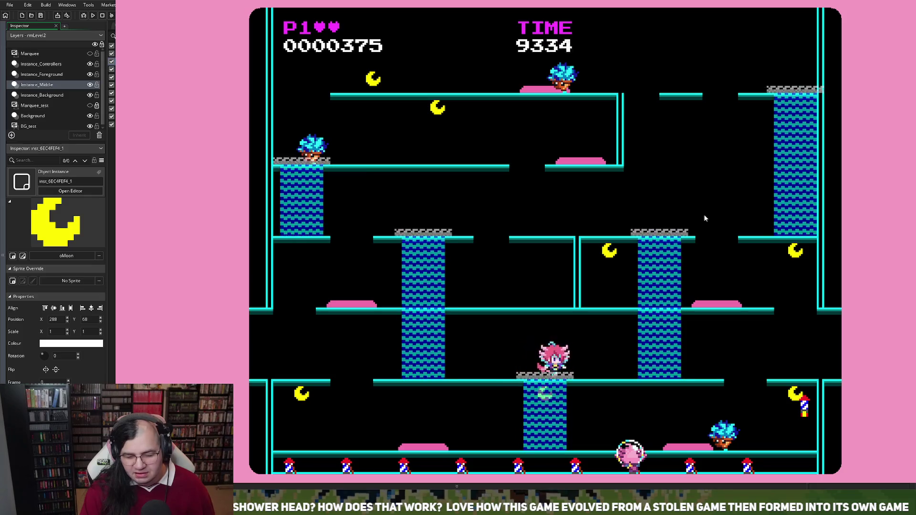
key(Right)
key(Left)
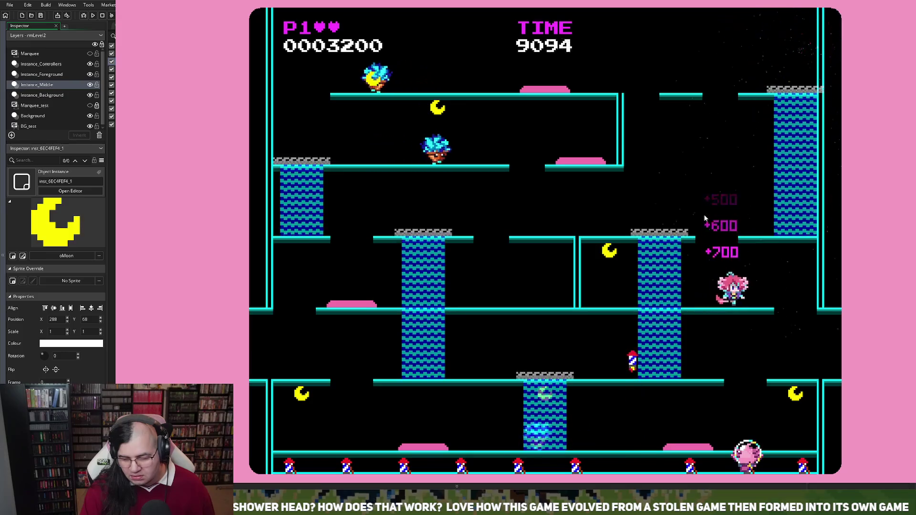
key(Right)
key(Left)
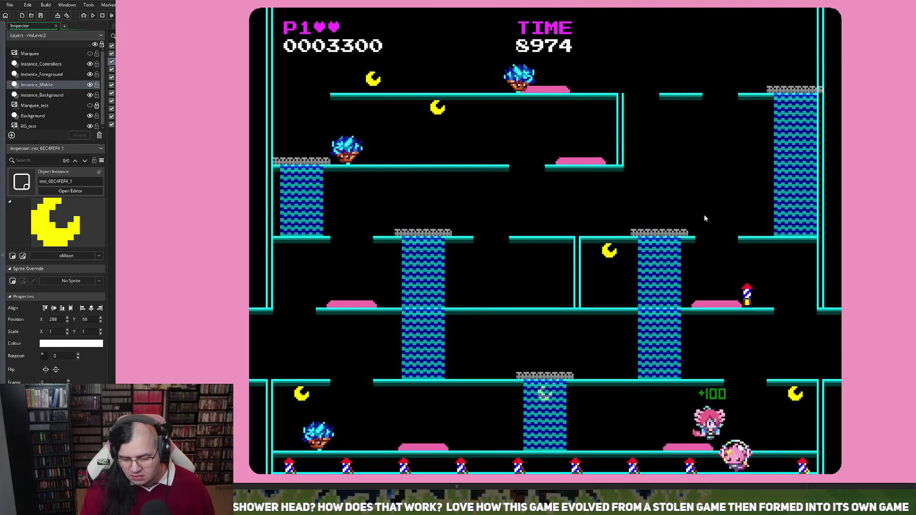
key(Left)
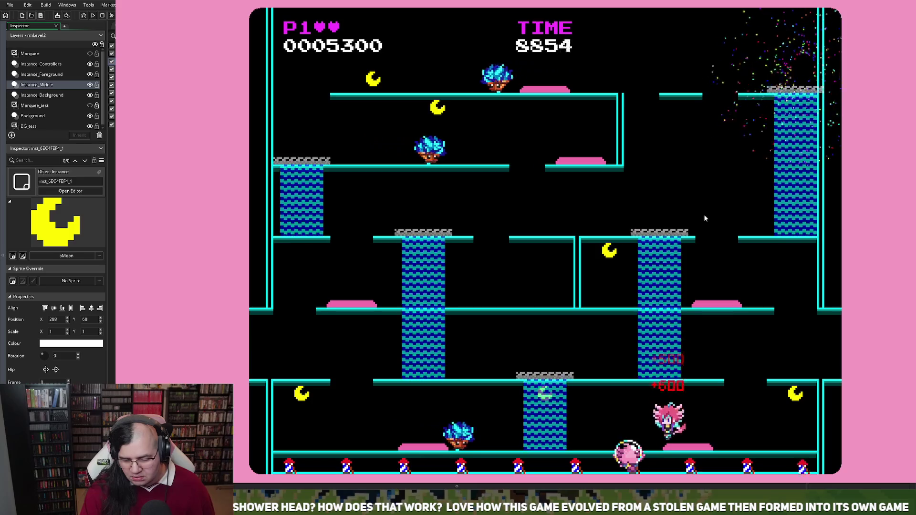
key(Left)
key(Right)
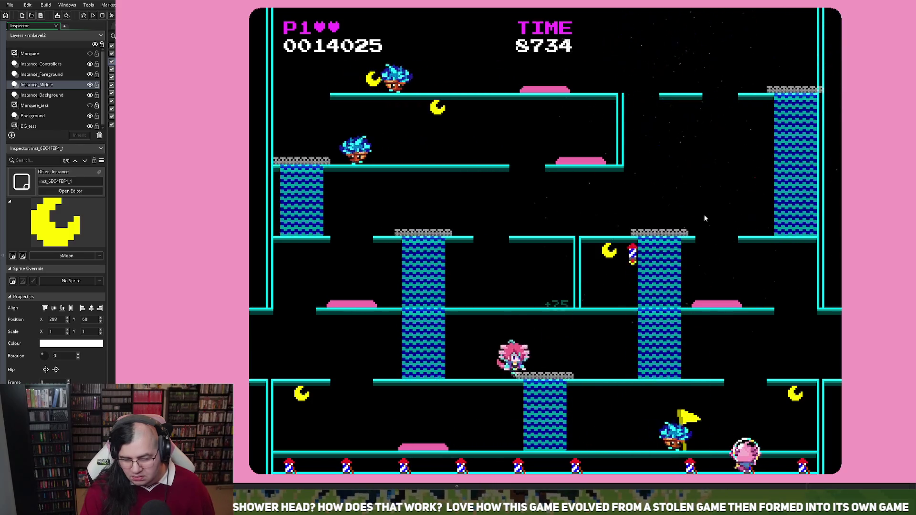
key(Up)
key(Left)
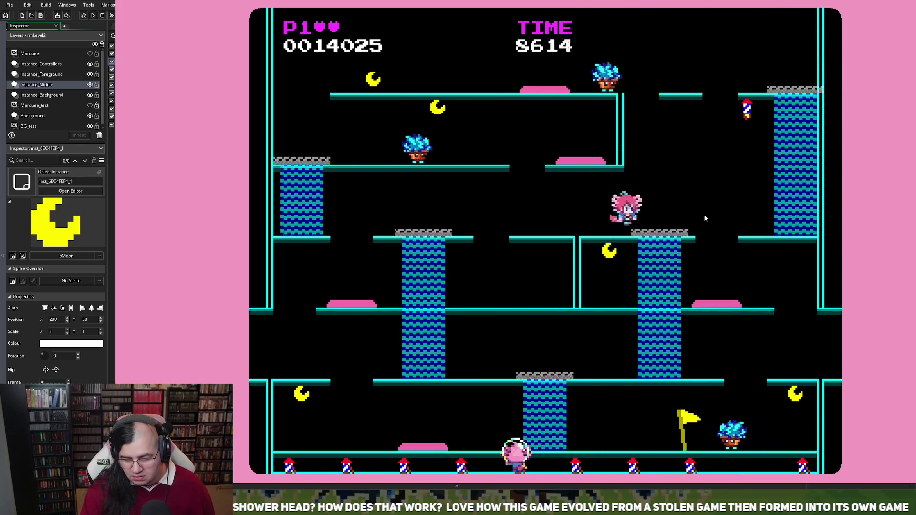
key(Right)
key(Right)
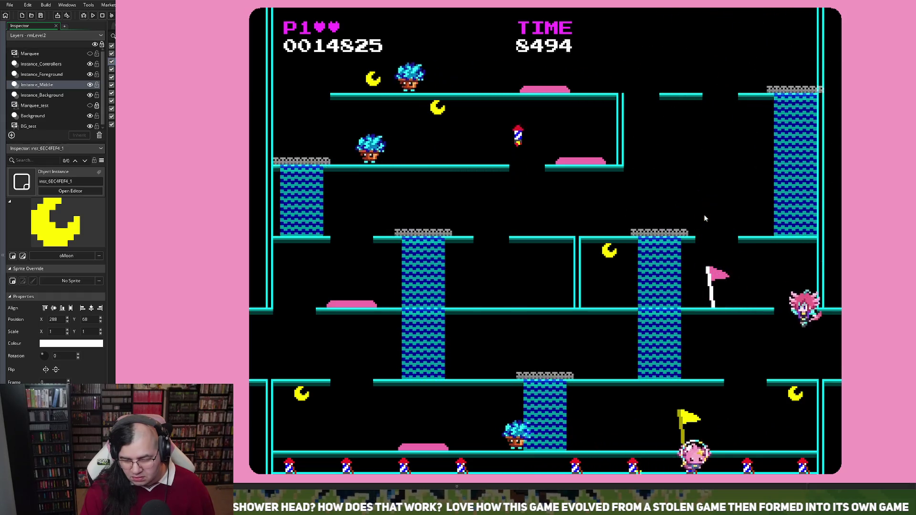
key(Left)
key(Up)
key(Left)
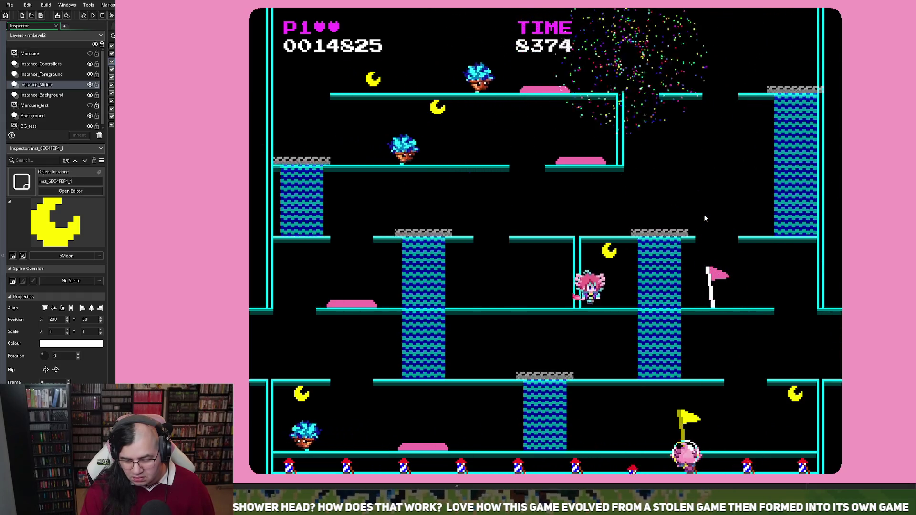
key(Up)
key(Left)
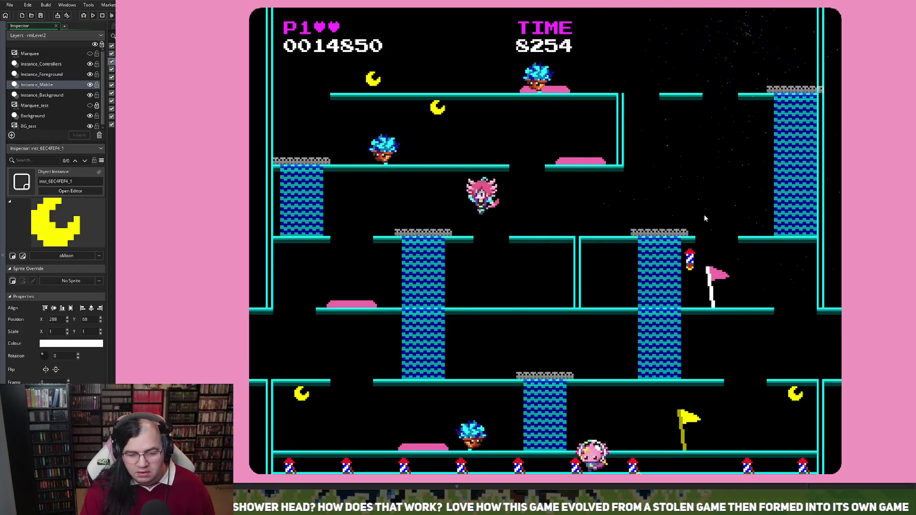
key(Left)
Continue across the upper and middle platforms and trampoline until game over at 47300, seventh place
key(Up)
key(Right)
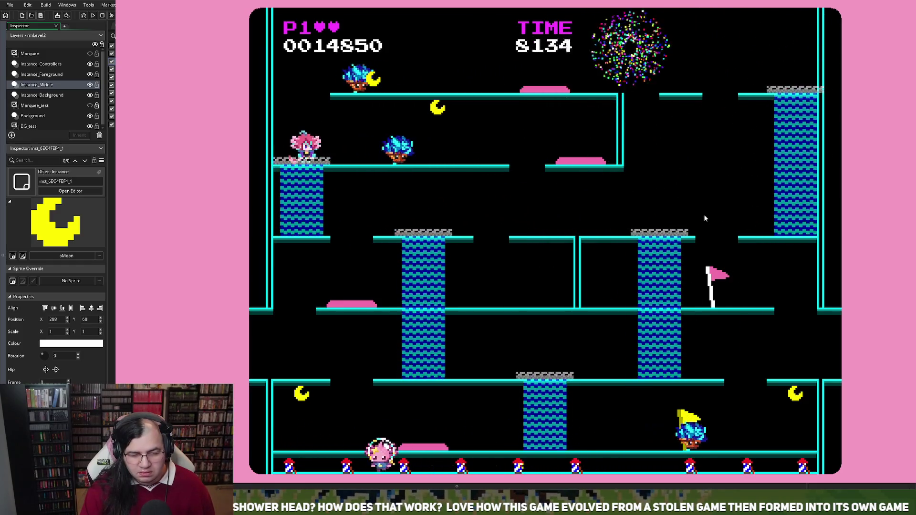
key(Right)
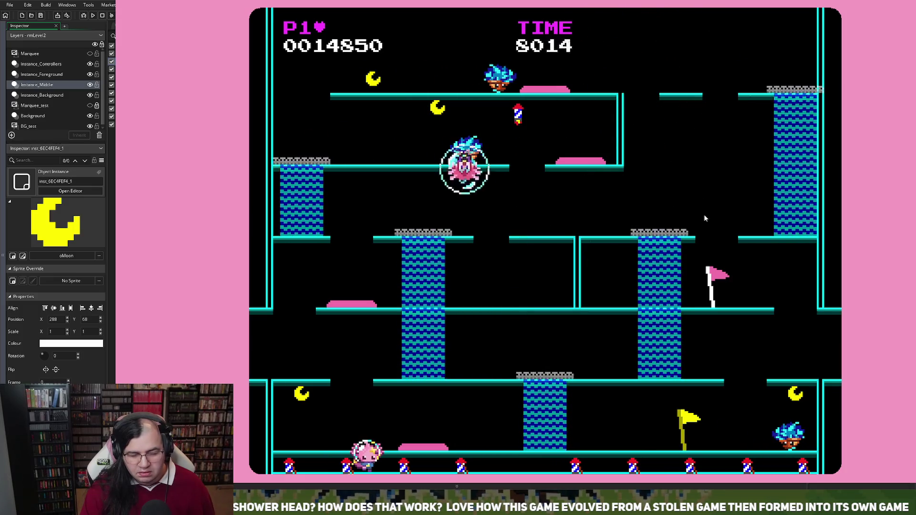
key(Left)
key(Up)
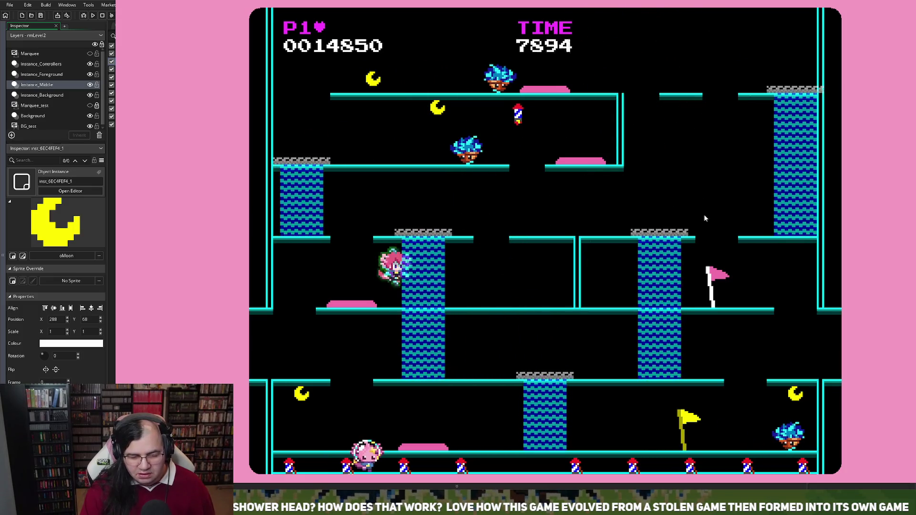
key(Up)
key(Left)
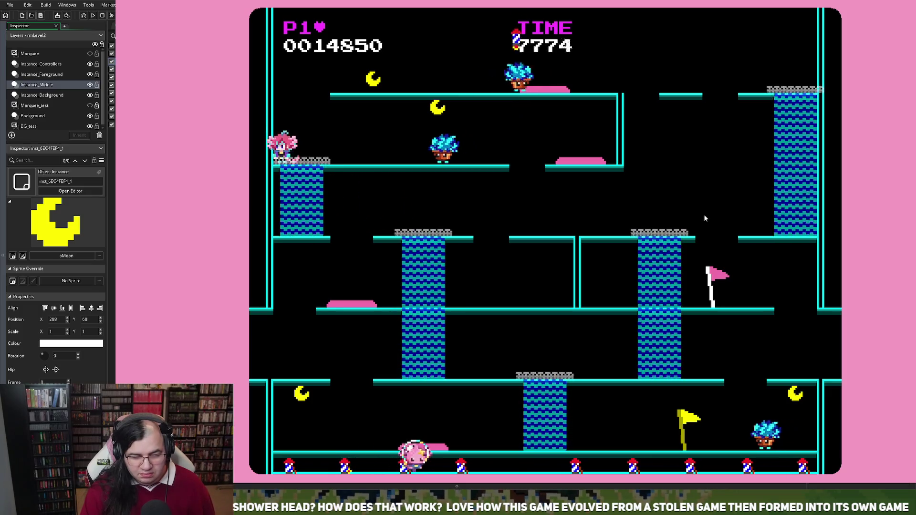
key(space)
key(Right)
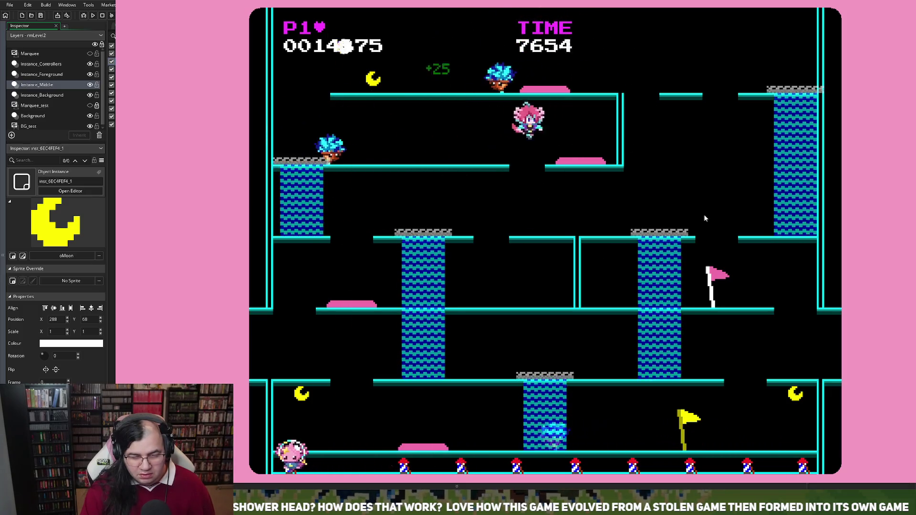
key(Left)
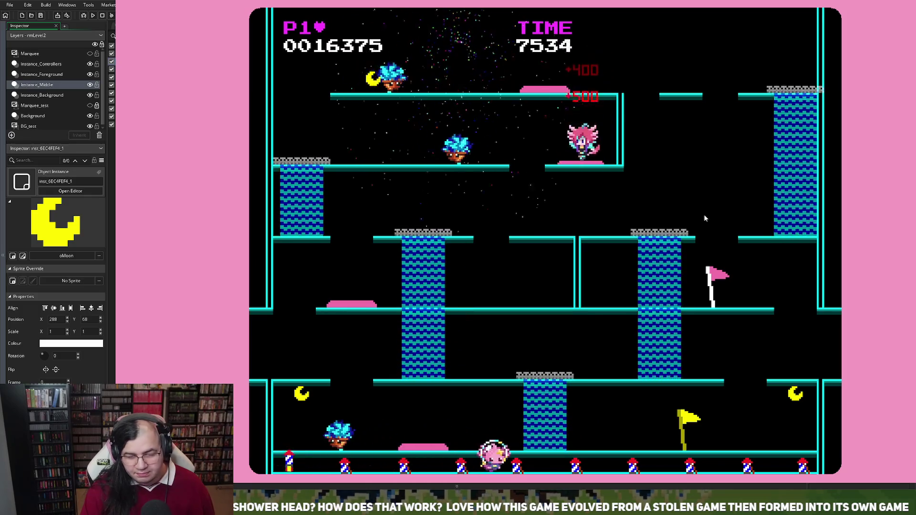
key(Left)
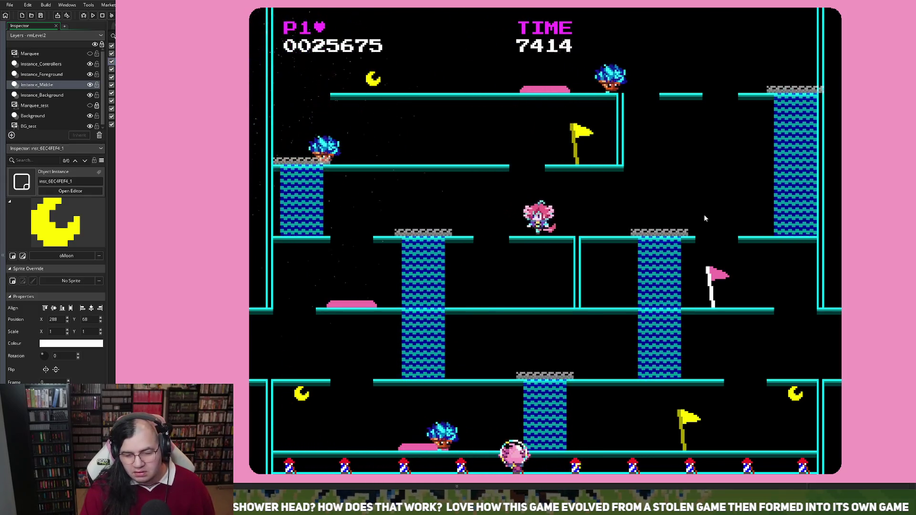
key(Left)
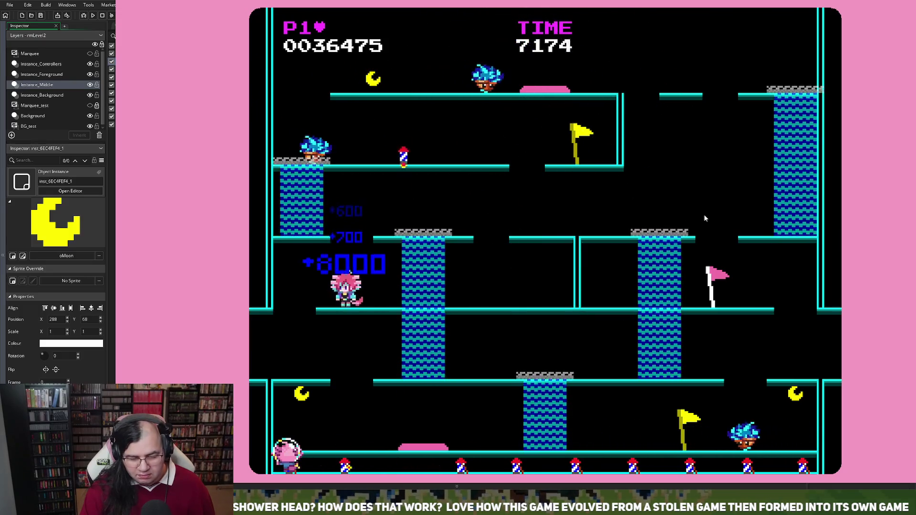
key(Left)
key(Right)
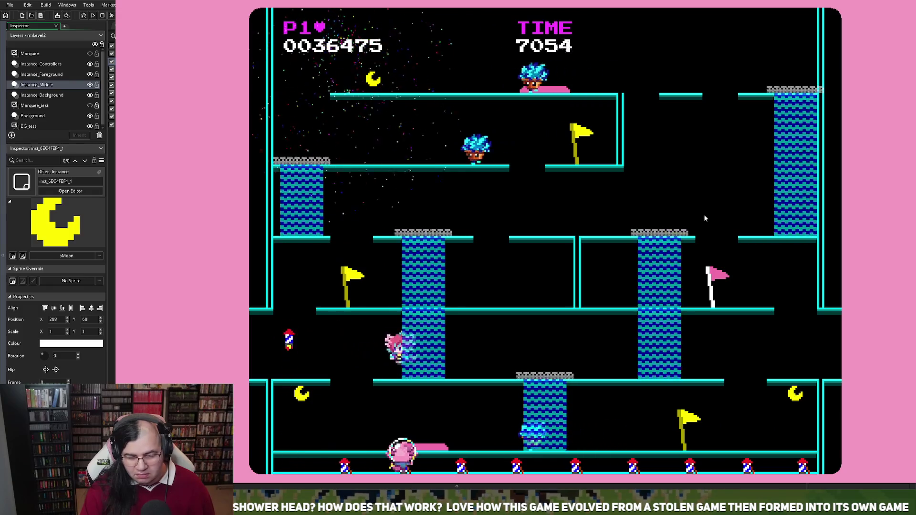
key(Left)
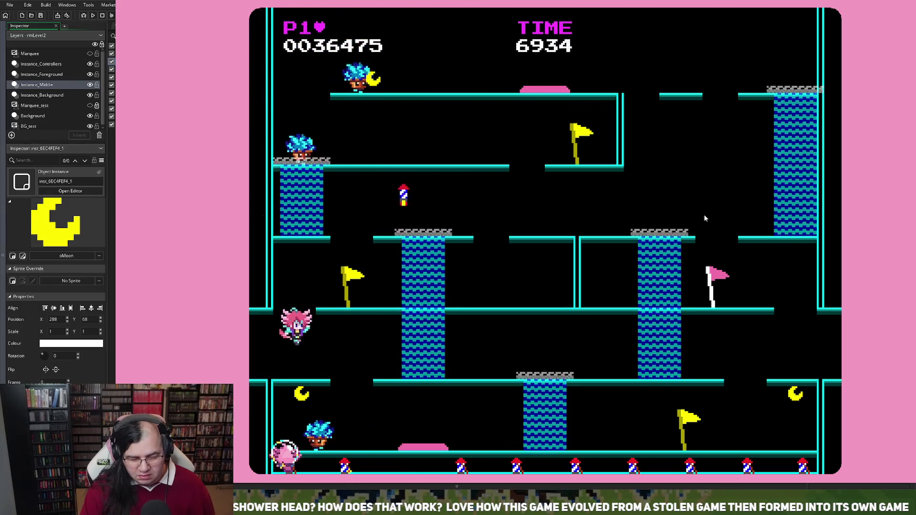
key(Right)
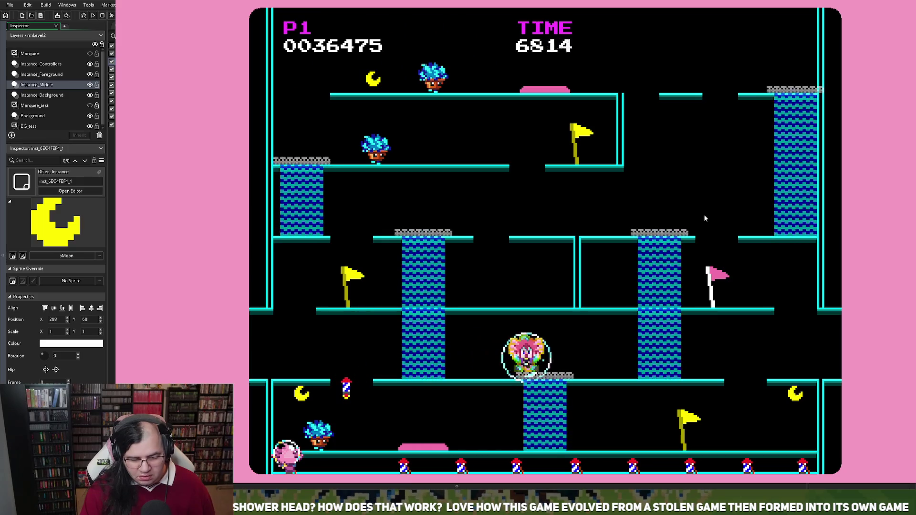
key(Left)
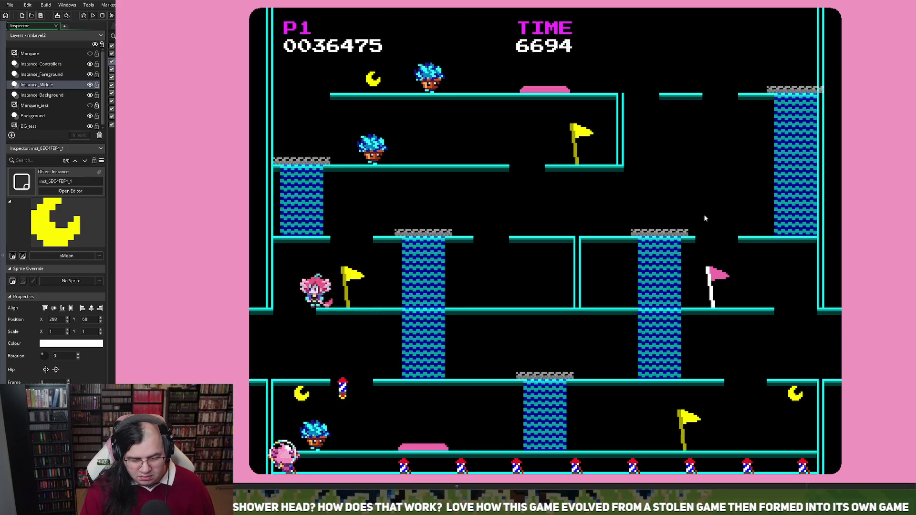
key(Right)
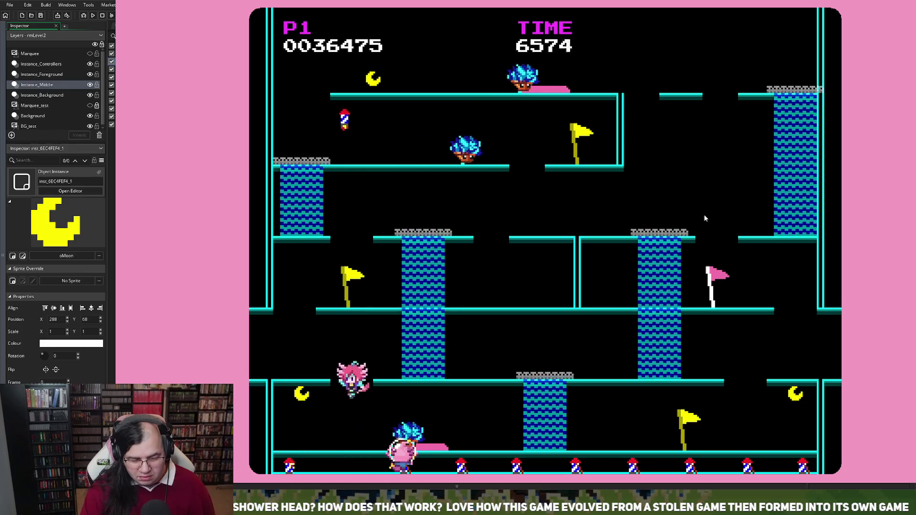
key(Left)
key(Right)
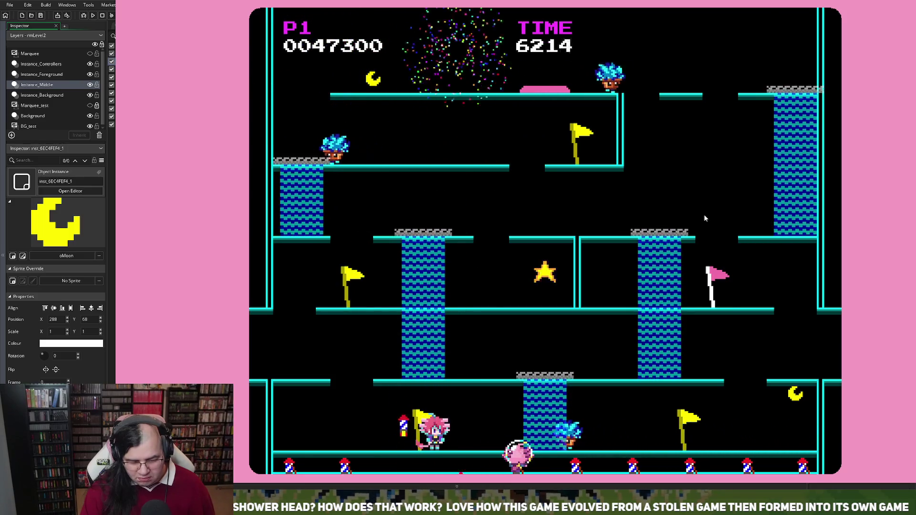
key(Right)
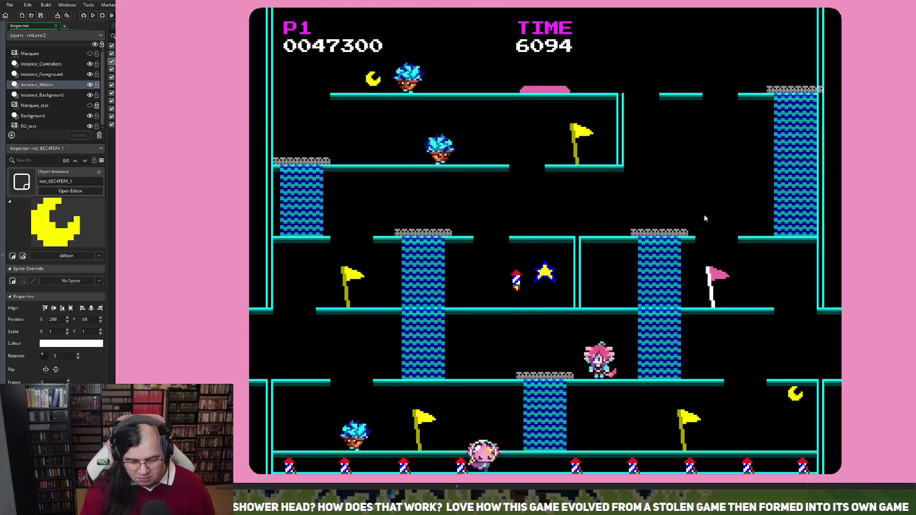
key(Left)
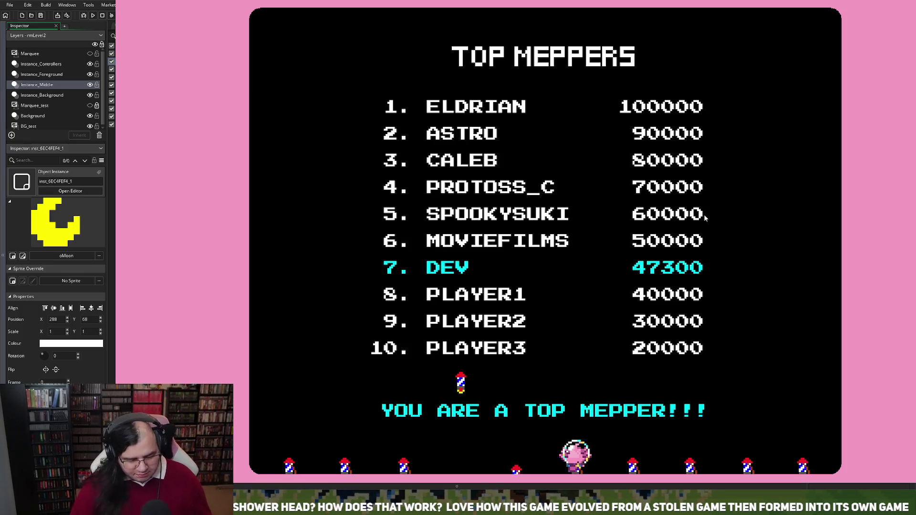
Skip the high-score screen, quit to the title menu and start the level again
key(Return)
key(Return)
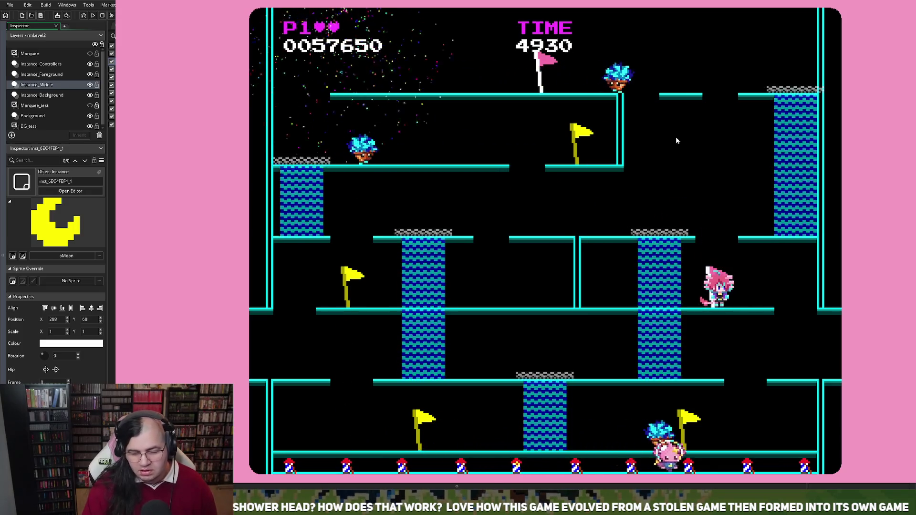
key(Escape)
key(Return)
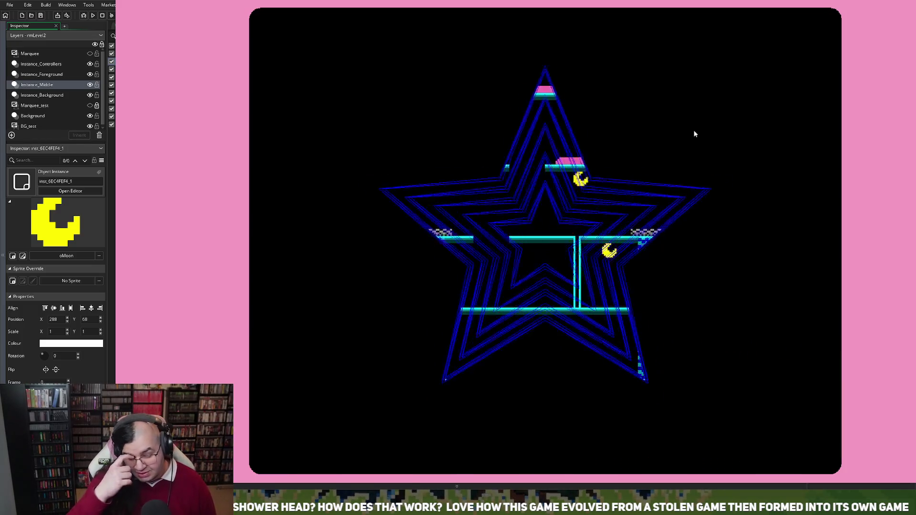
Ride the left and middle geysers during a run reaching 32525, then escape to the title menu
key(Left)
key(Left)
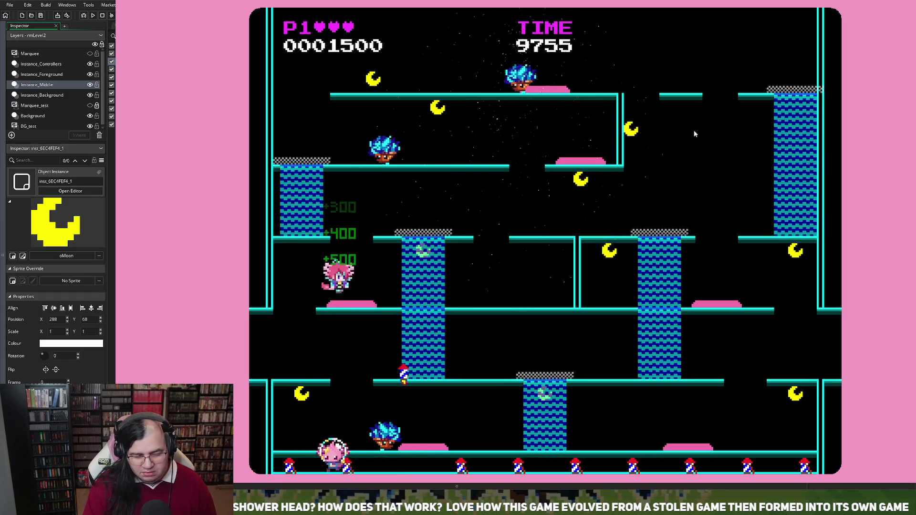
key(Right)
key(Right)
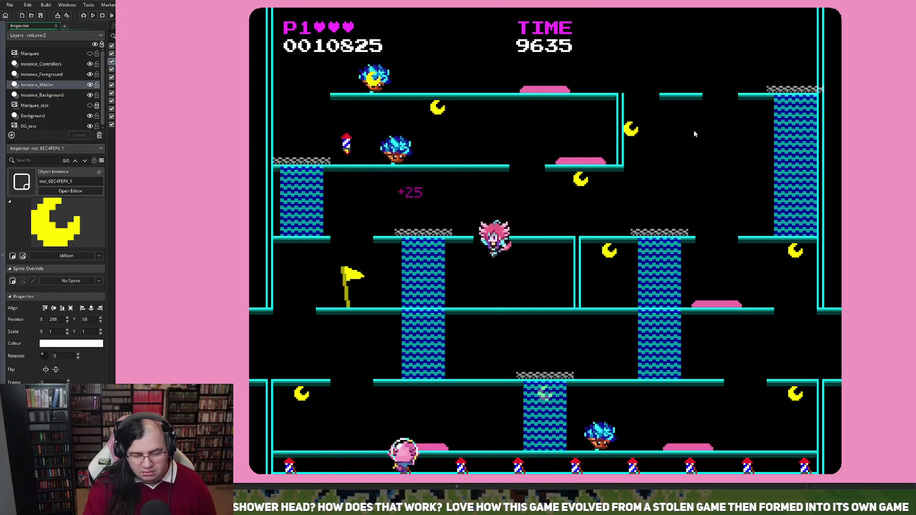
key(Right)
key(Left)
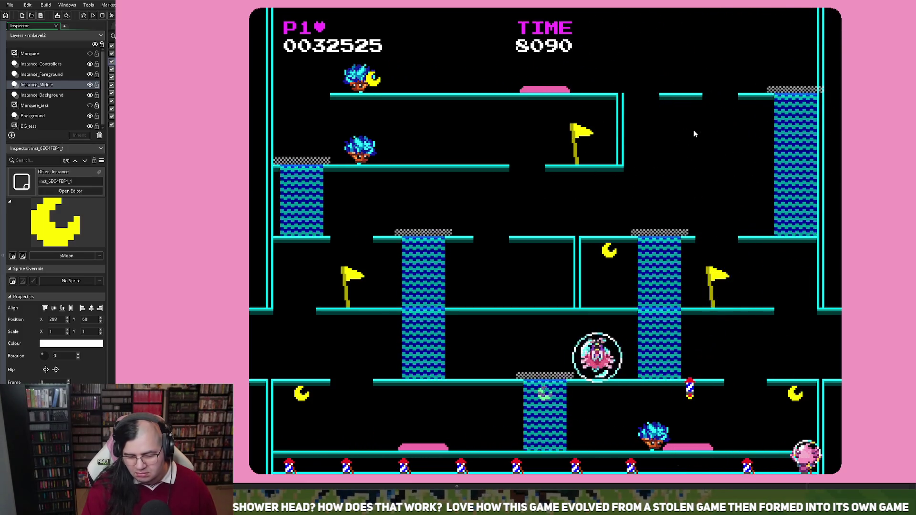
key(Escape)
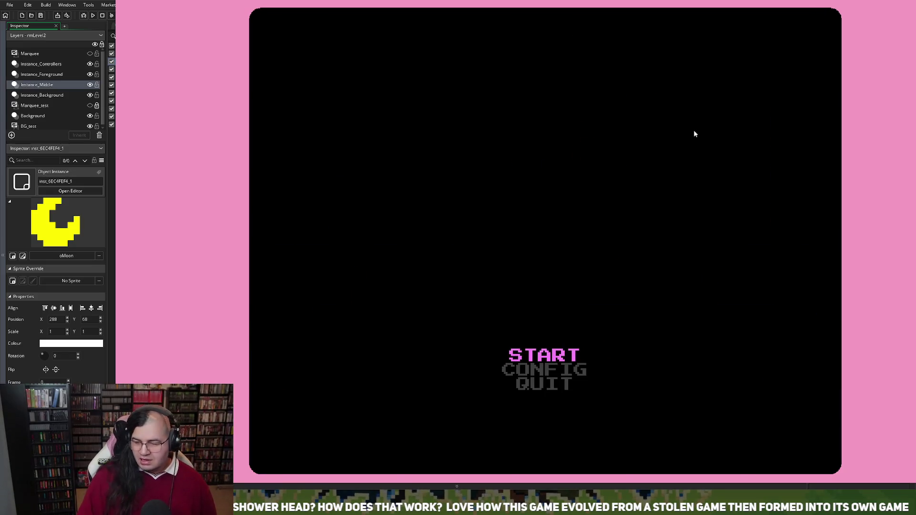
Start from the title menu and hop between platforms, scoring 10825 before the level resets
key(Return)
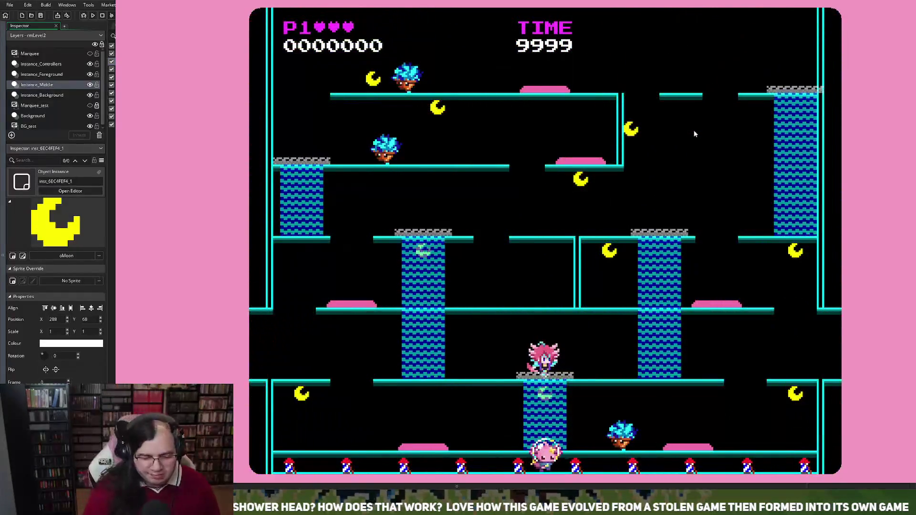
key(Left)
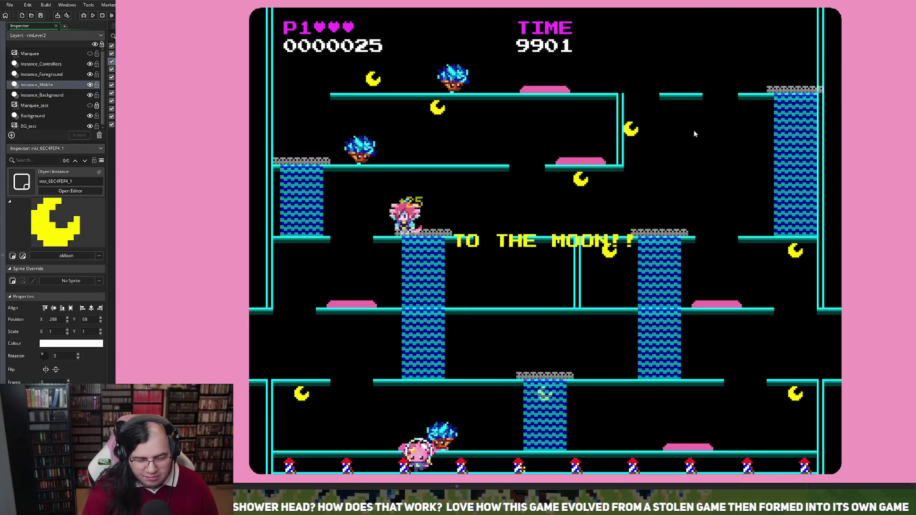
key(Left)
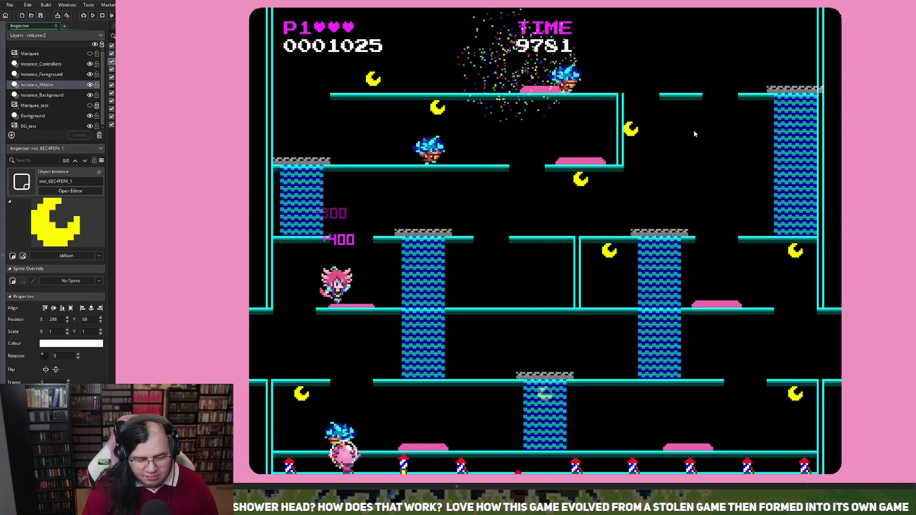
key(Right)
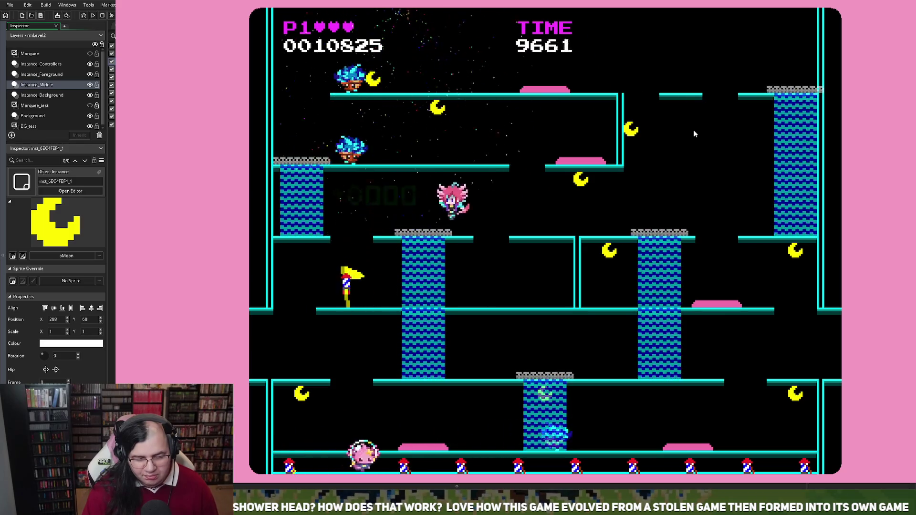
key(Left)
key(Up)
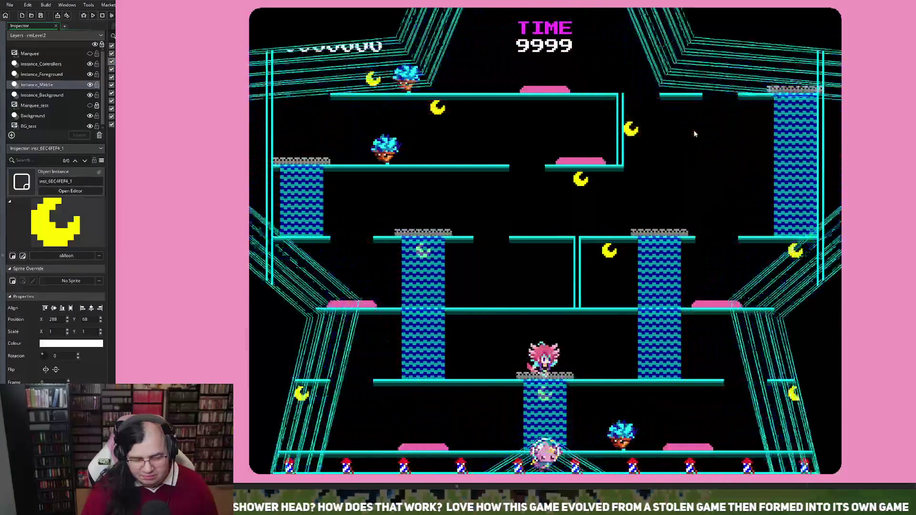
Run back and forth along the bottom floor, raising the score to 10875
key(Left)
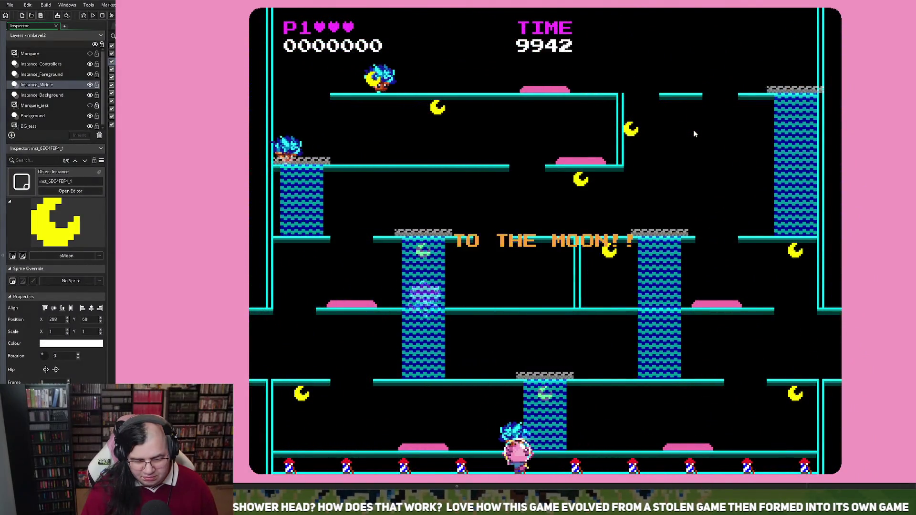
key(Left)
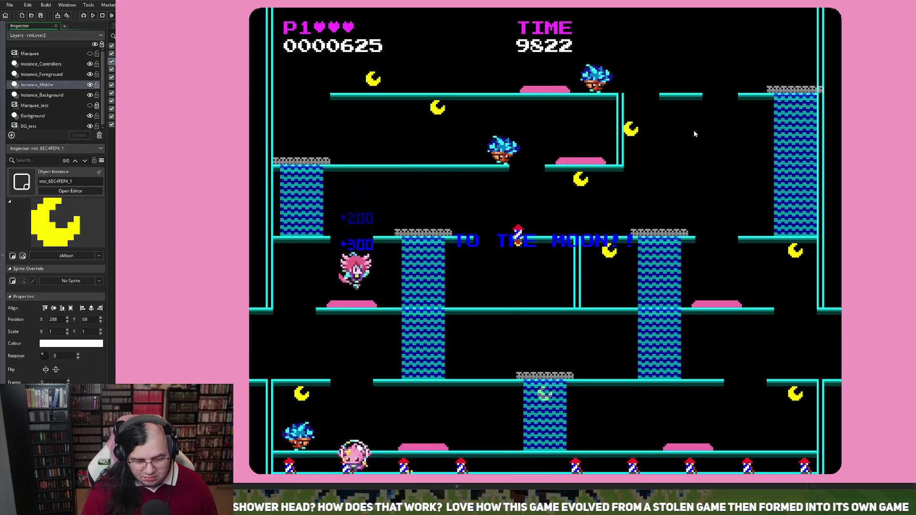
key(Left)
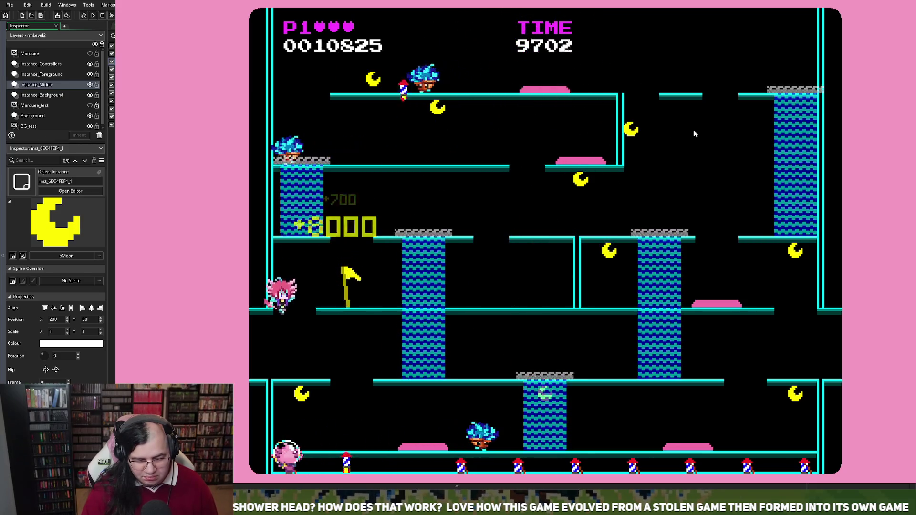
key(Right)
key(Right)
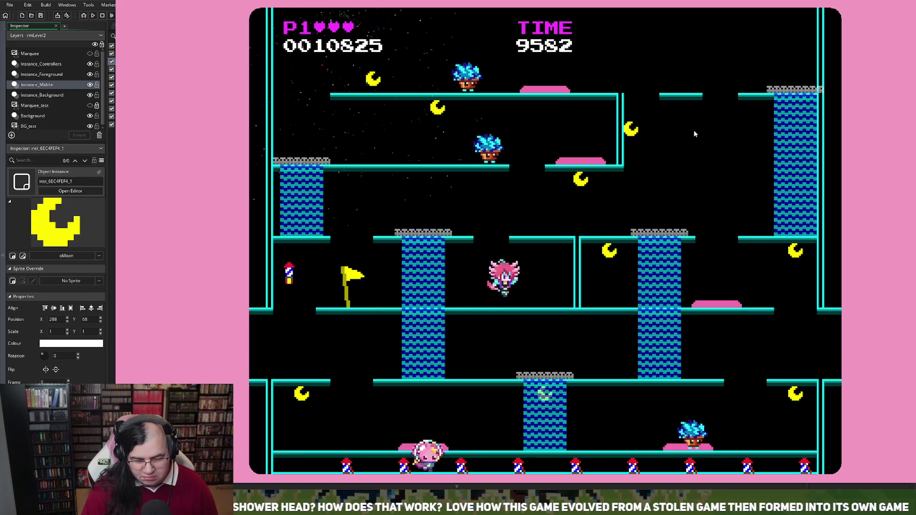
key(Left)
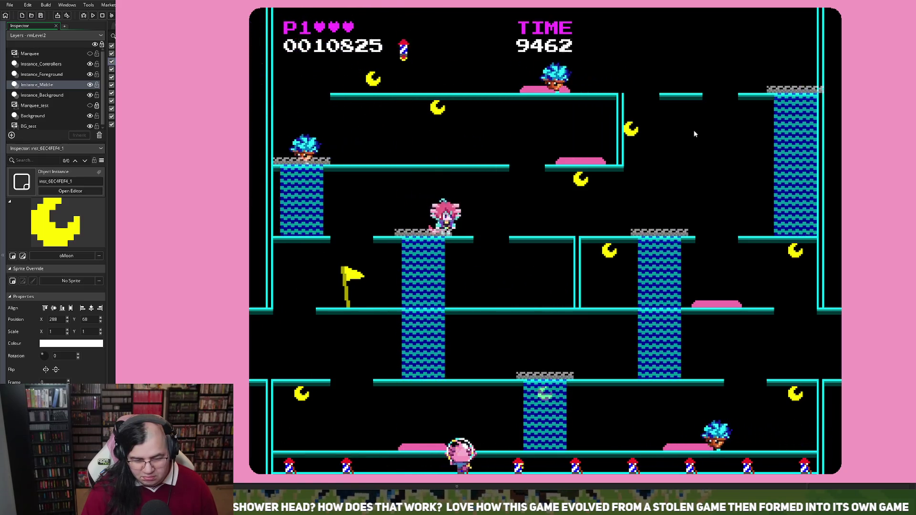
key(Right)
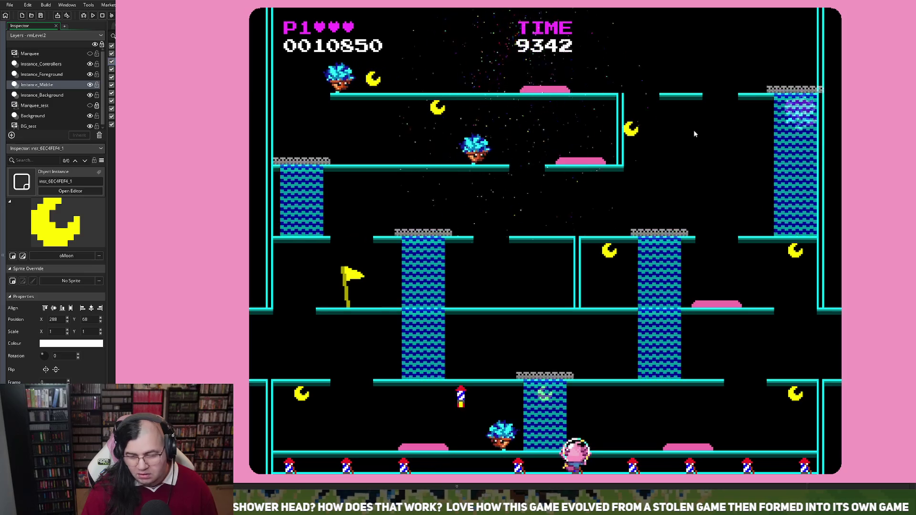
key(Right)
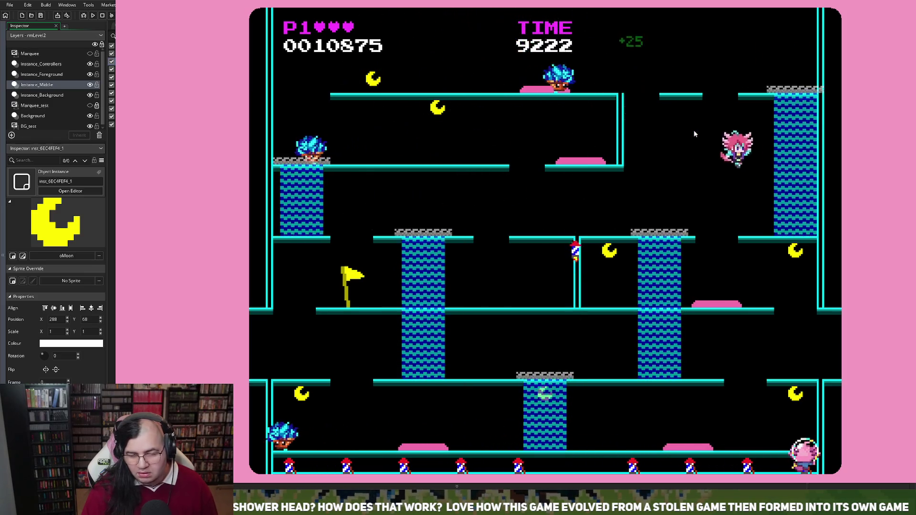
key(Left)
key(Left)
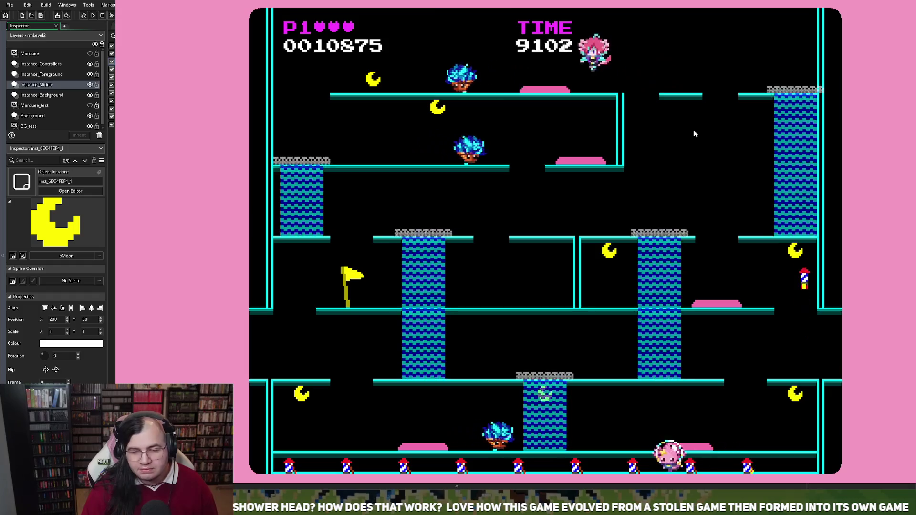
key(Left)
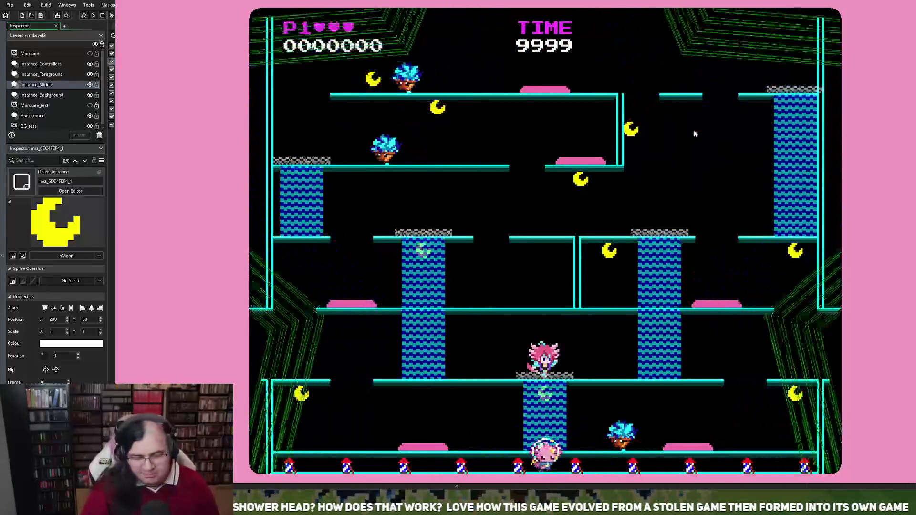
Move the player across the upper-left, top-right and top platforms collecting moons
key(Left)
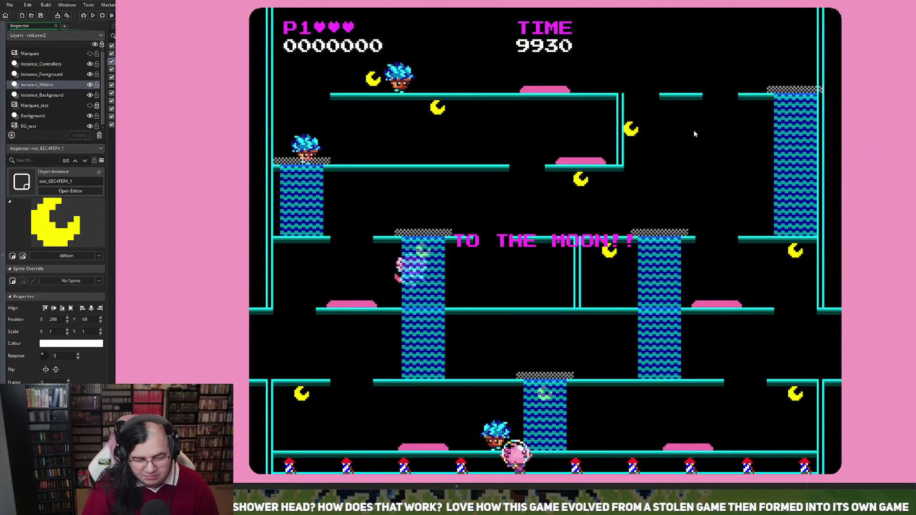
key(Left)
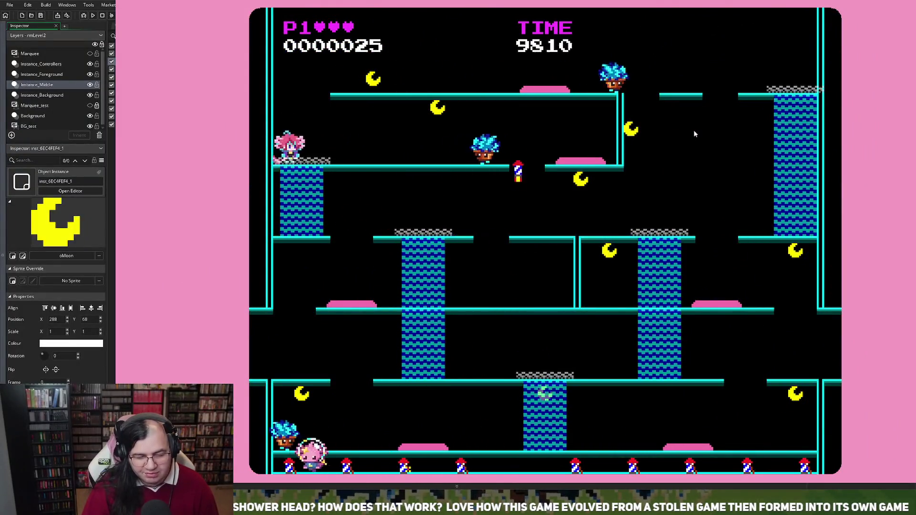
key(Right)
key(Right)
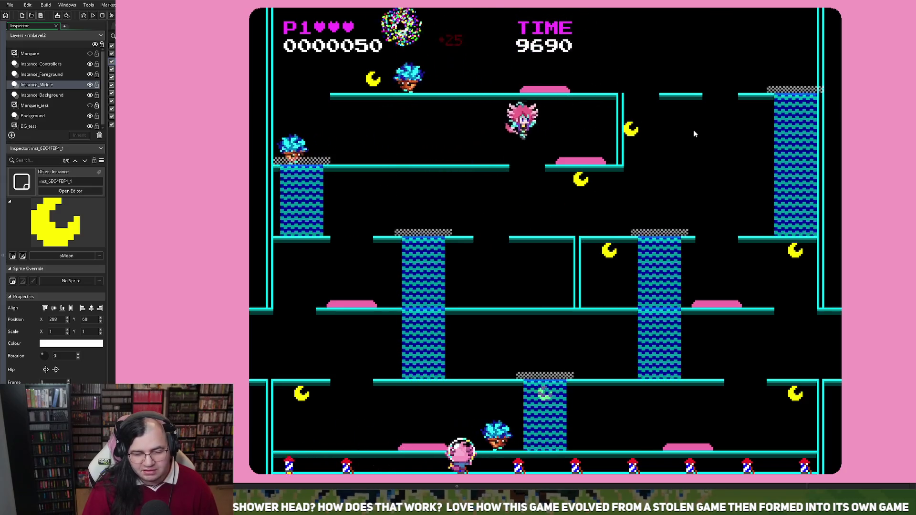
key(Right)
key(Left)
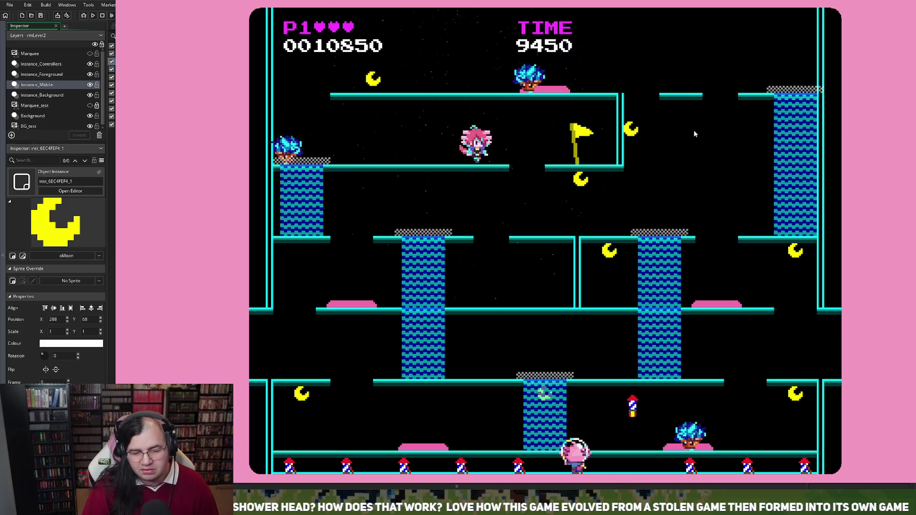
key(Right)
key(Right)
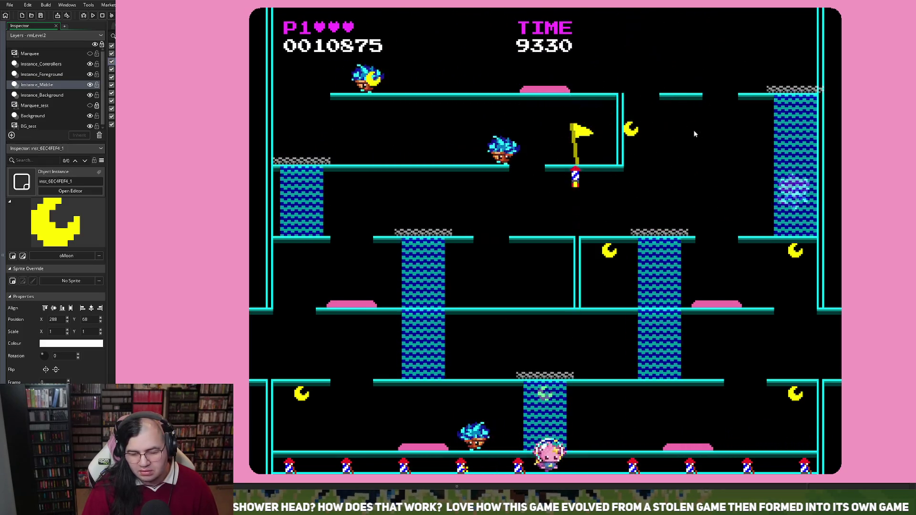
key(Left)
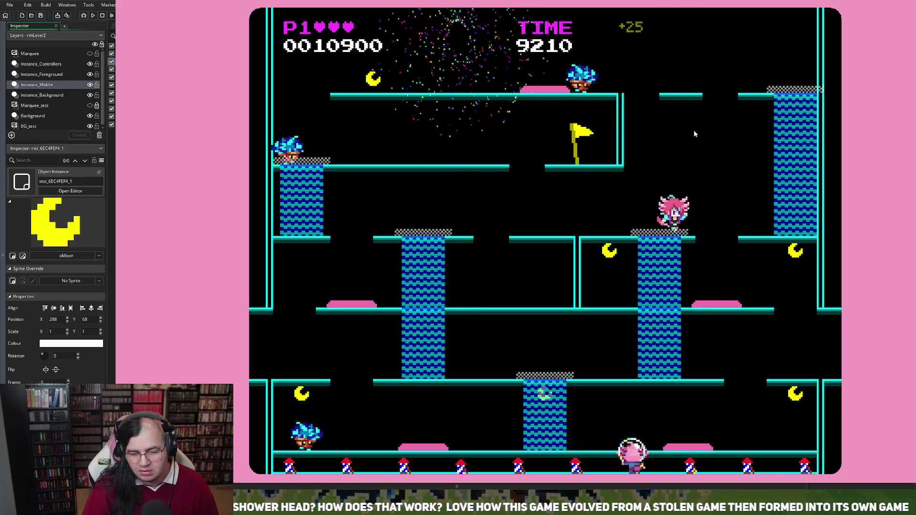
key(Right)
key(Left)
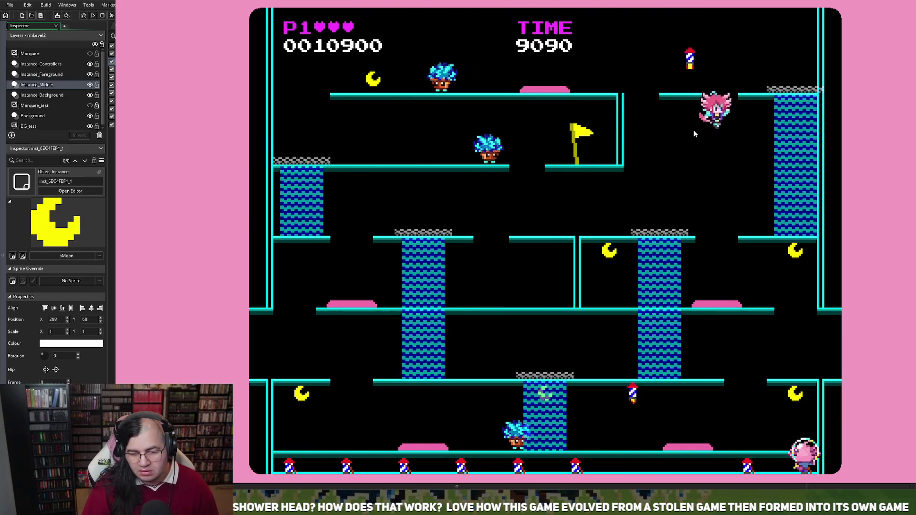
key(Right)
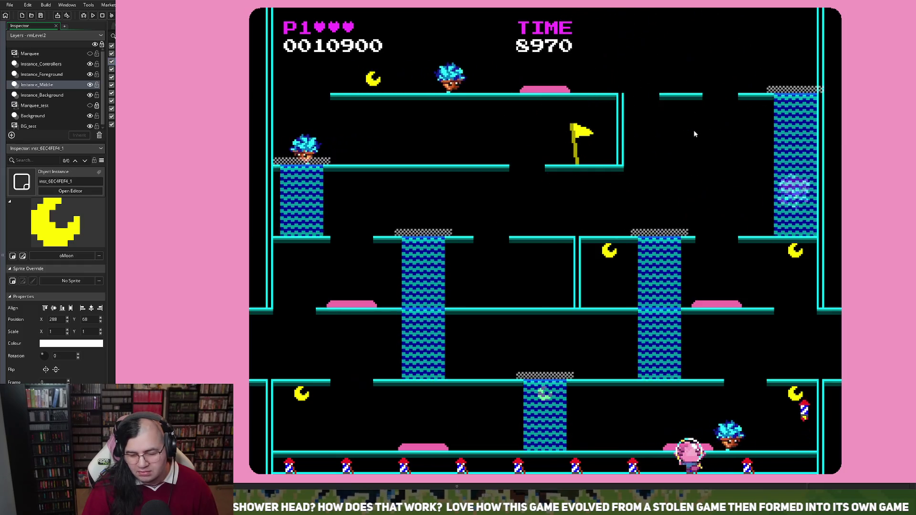
key(Up)
key(Left)
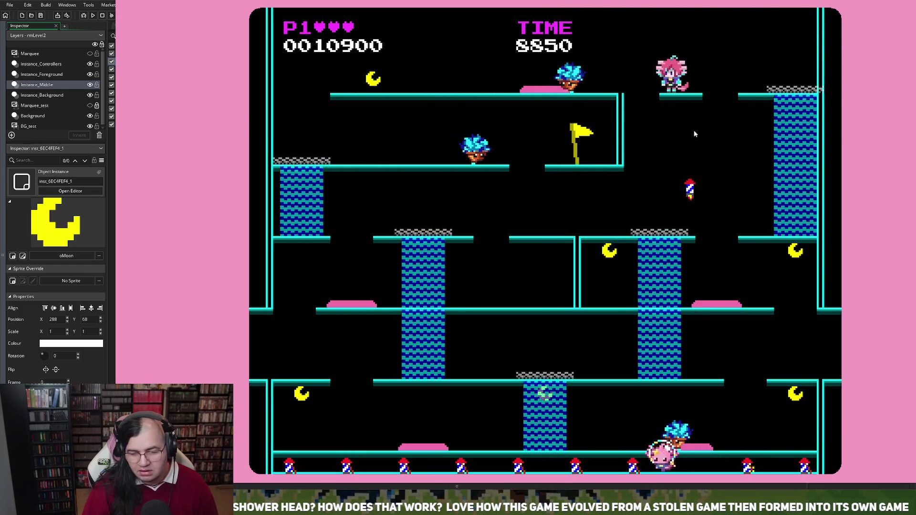
key(Left)
key(Left)
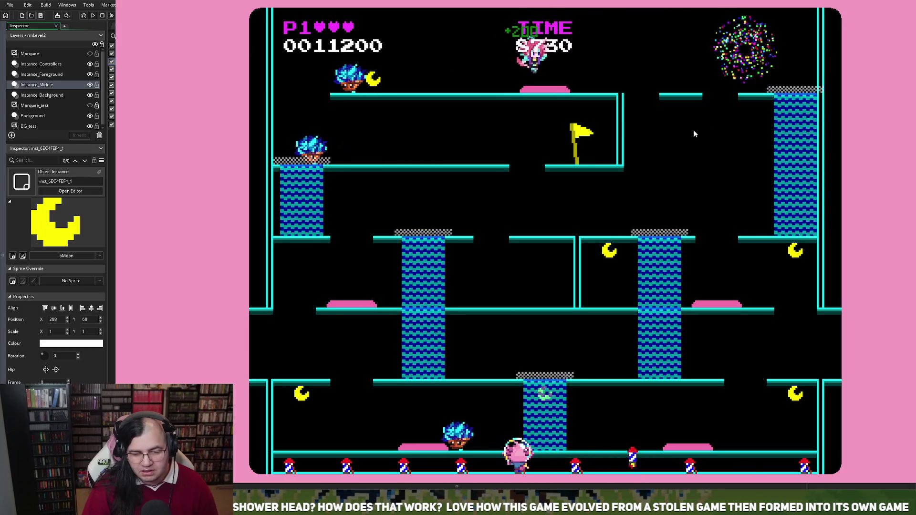
key(Right)
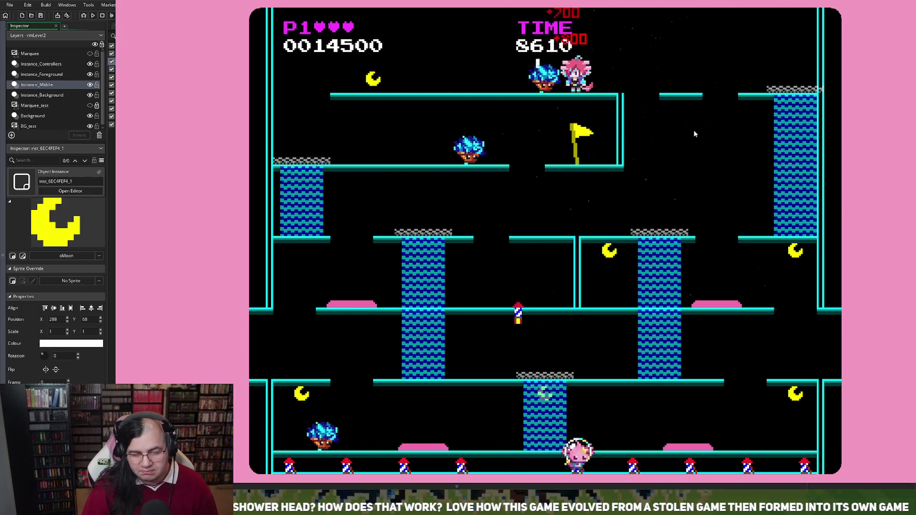
key(Left)
key(Left)
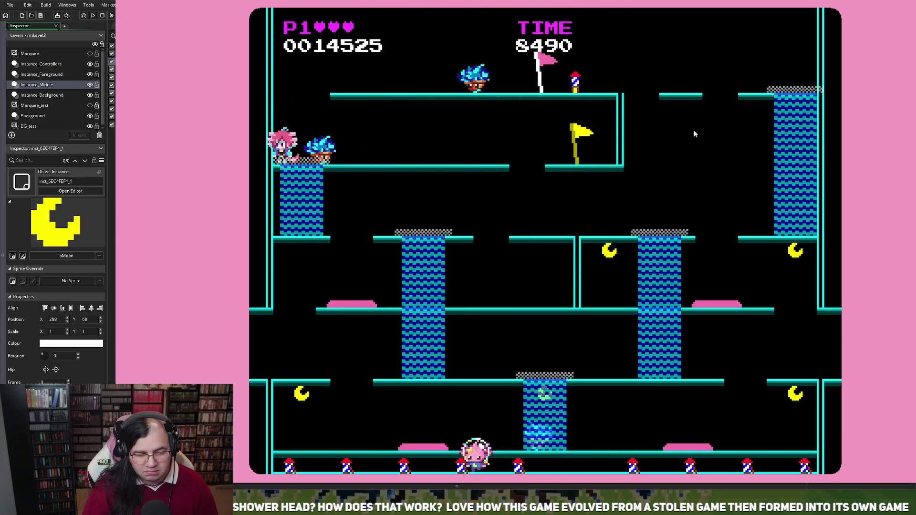
key(Right)
key(Left)
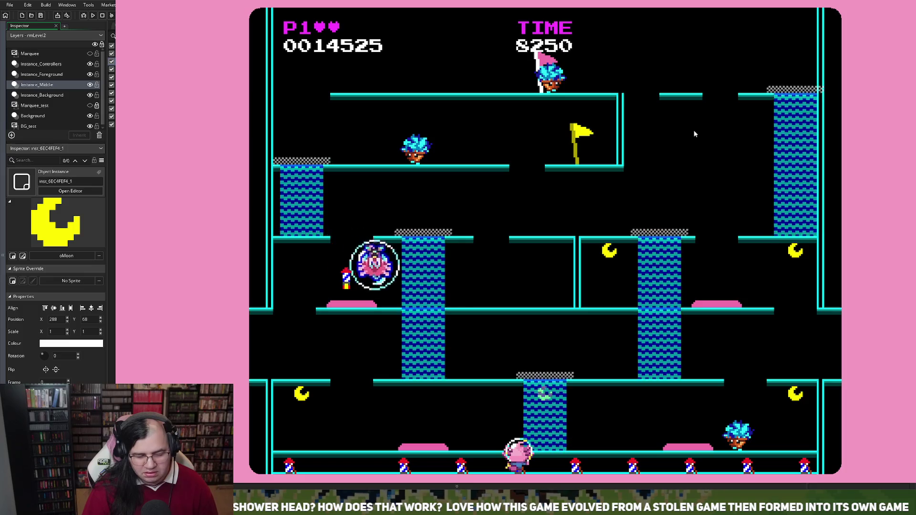
After respawning, climb ladders and bounce off the pink pad for bonuses, then exit at 46775
key(Right)
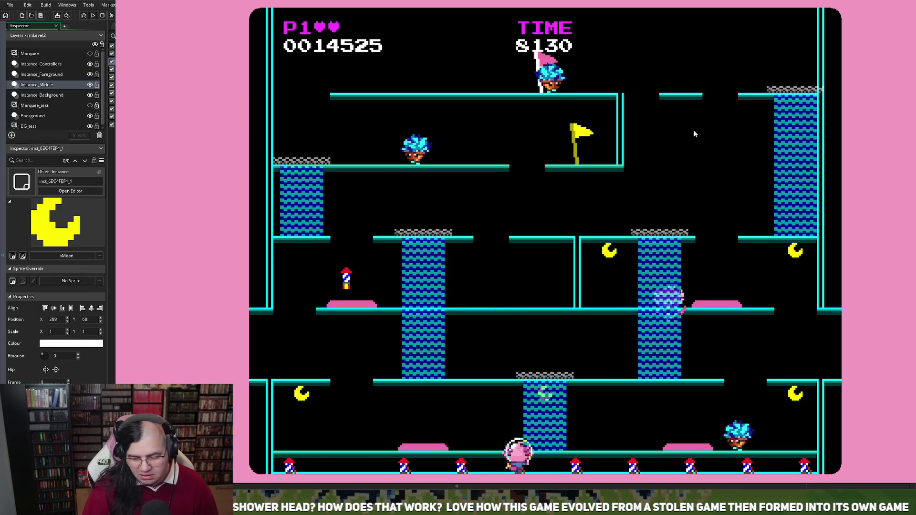
key(Up)
key(Left)
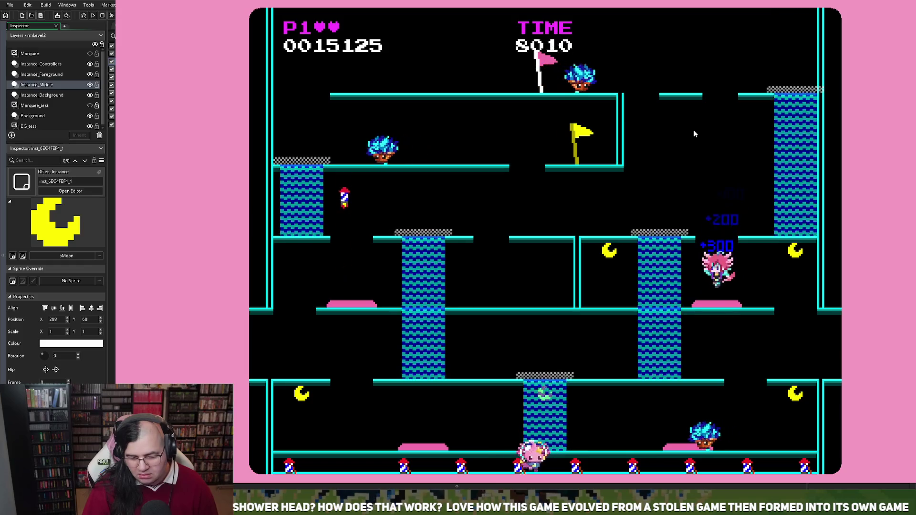
key(Right)
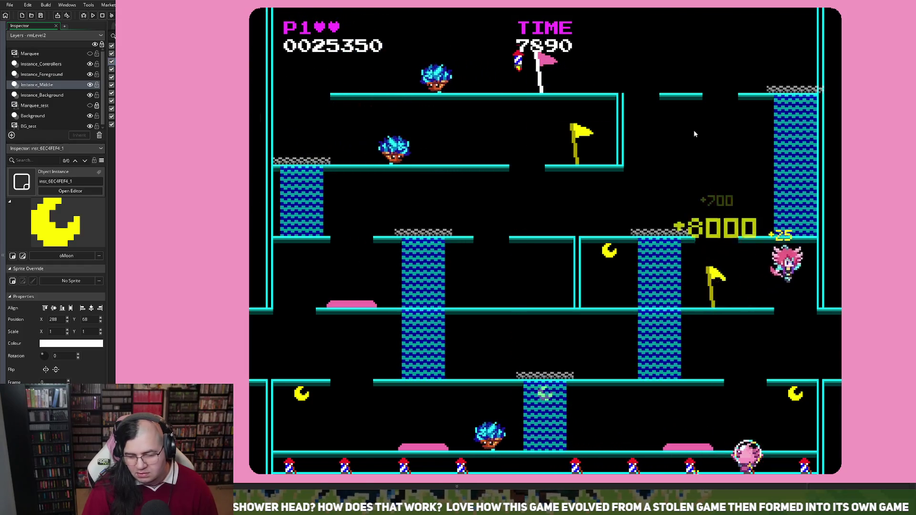
key(Left)
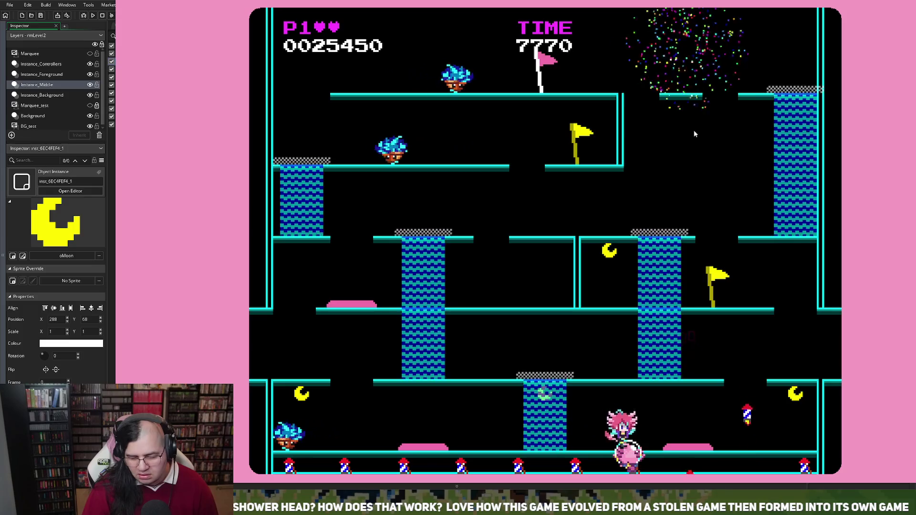
key(Right)
key(Right)
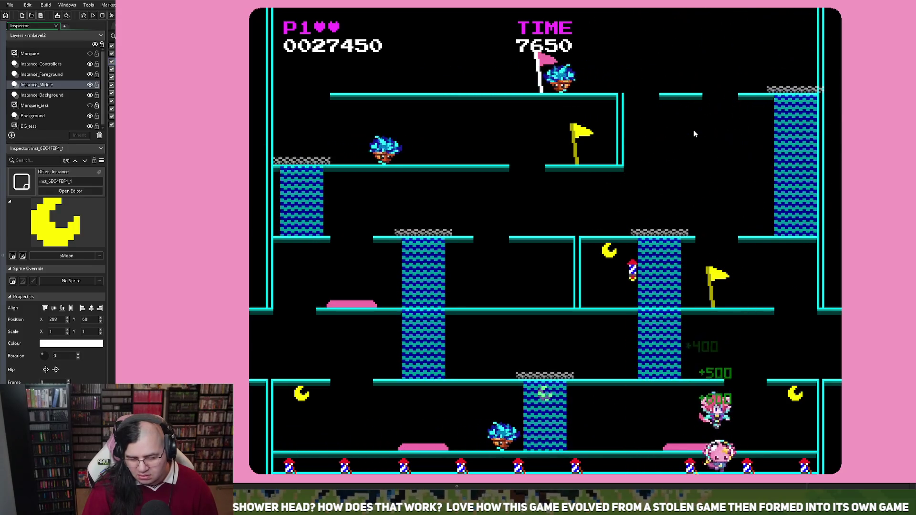
key(Left)
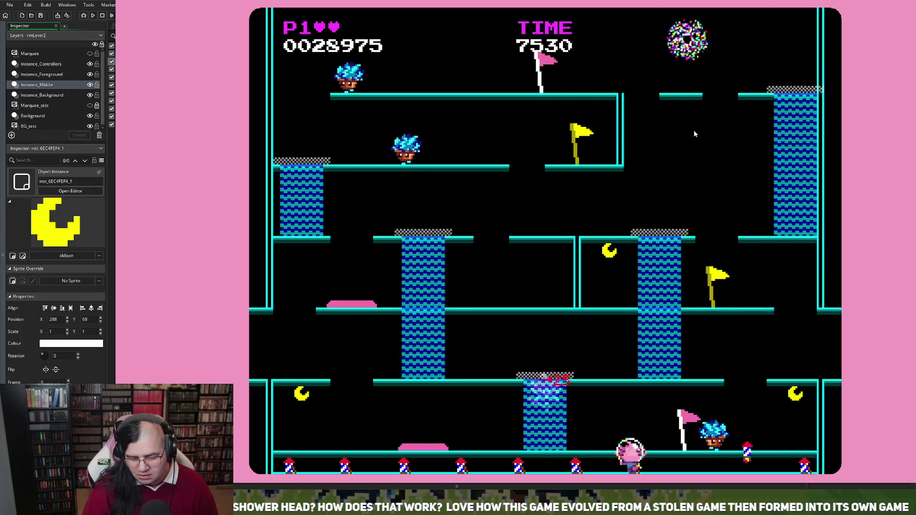
key(Up)
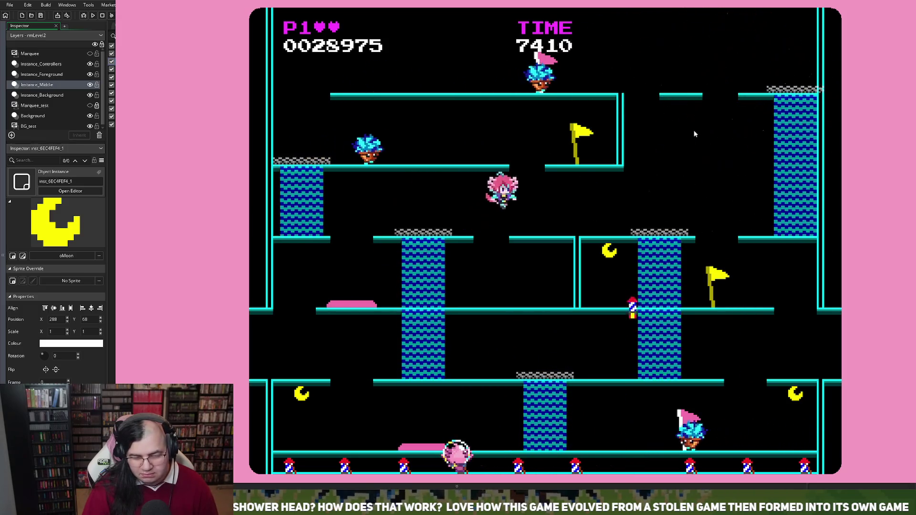
key(Right)
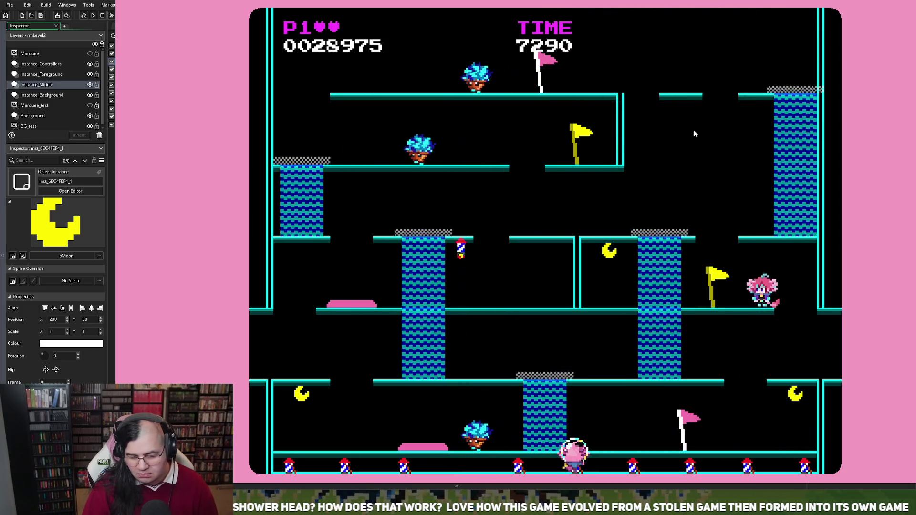
key(Left)
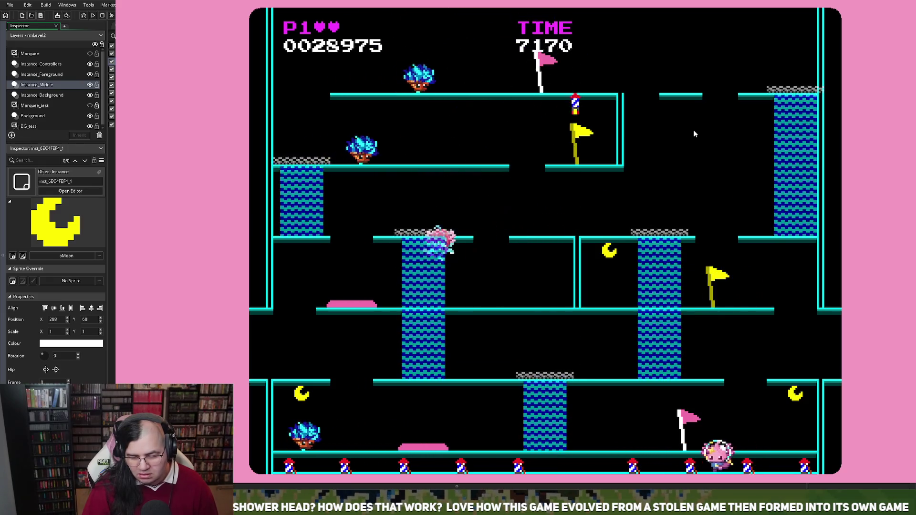
key(Right)
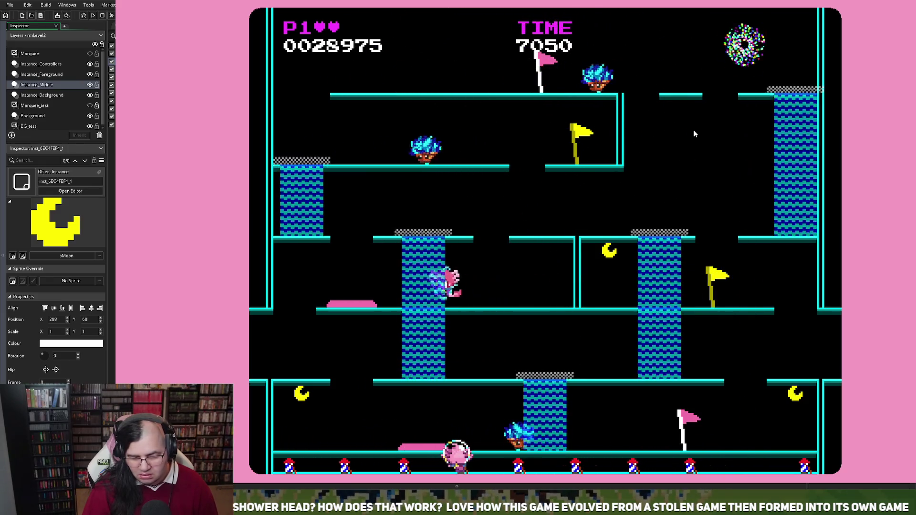
key(Left)
key(space)
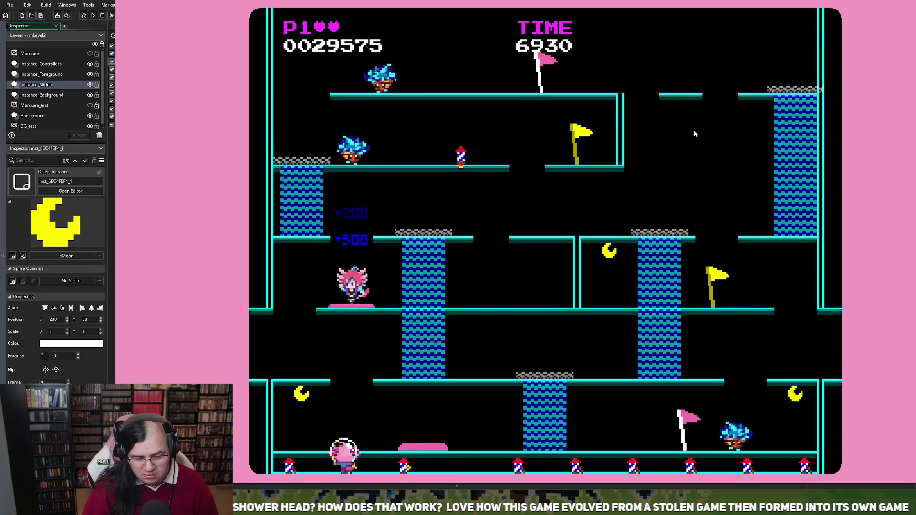
key(Left)
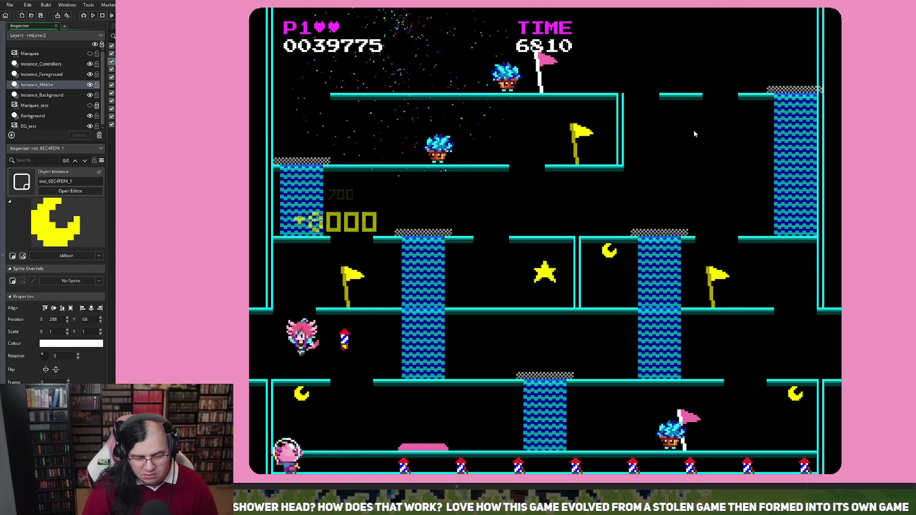
key(Right)
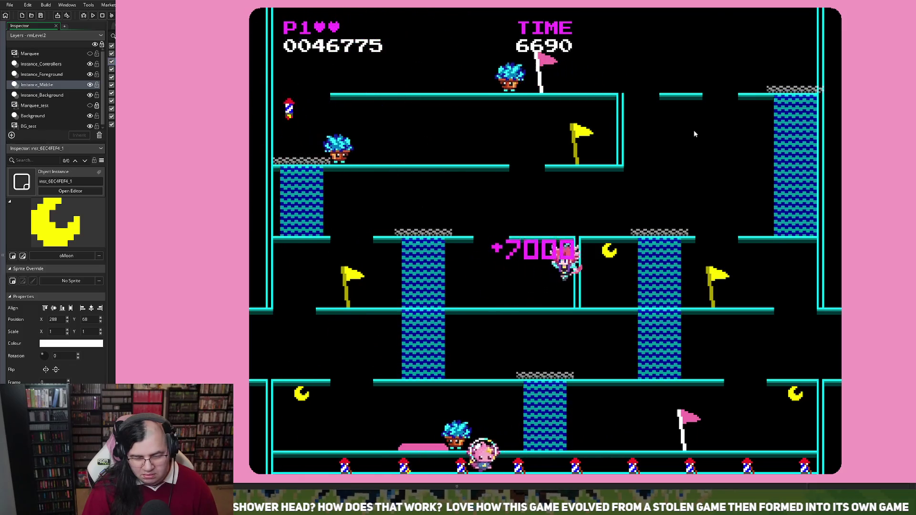
key(Left)
key(Right)
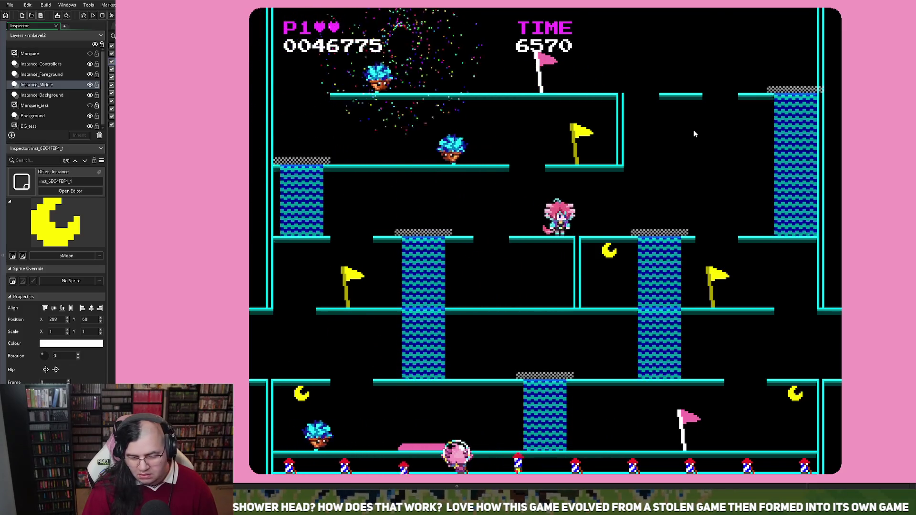
key(Right)
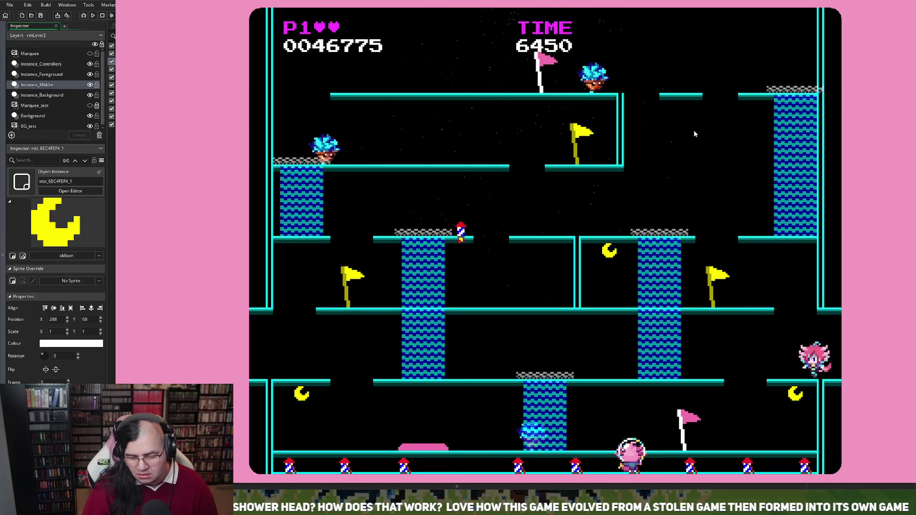
key(Left)
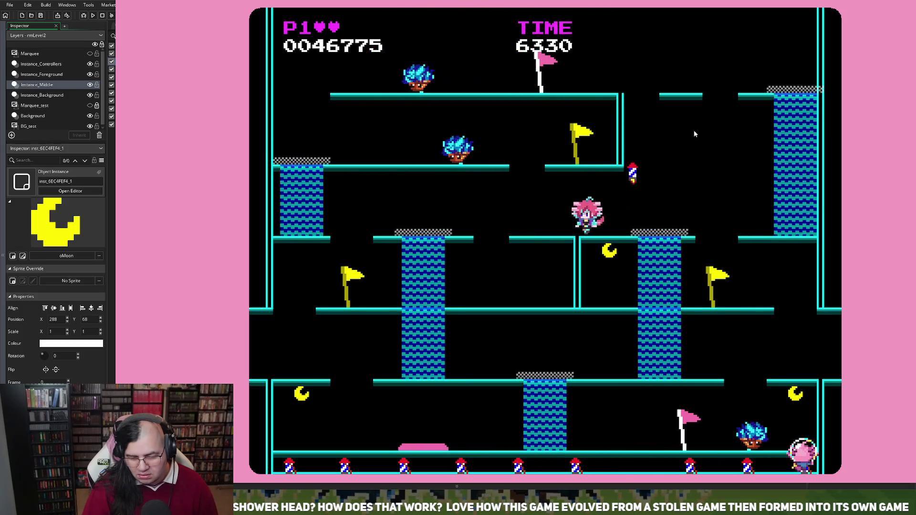
key(Right)
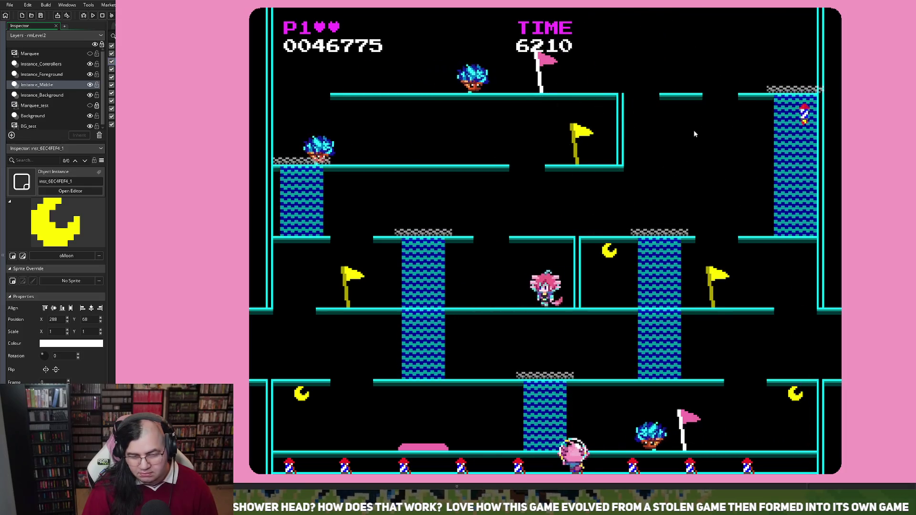
key(Left)
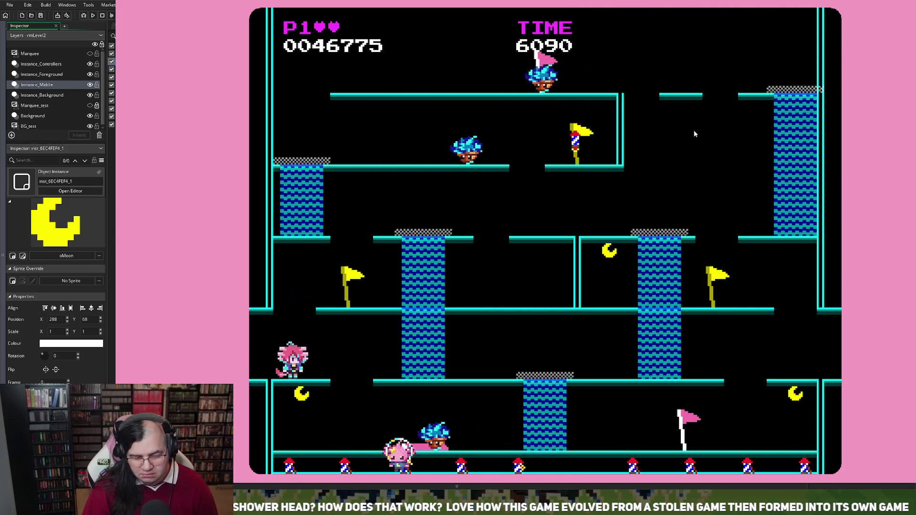
key(Right)
key(Escape)
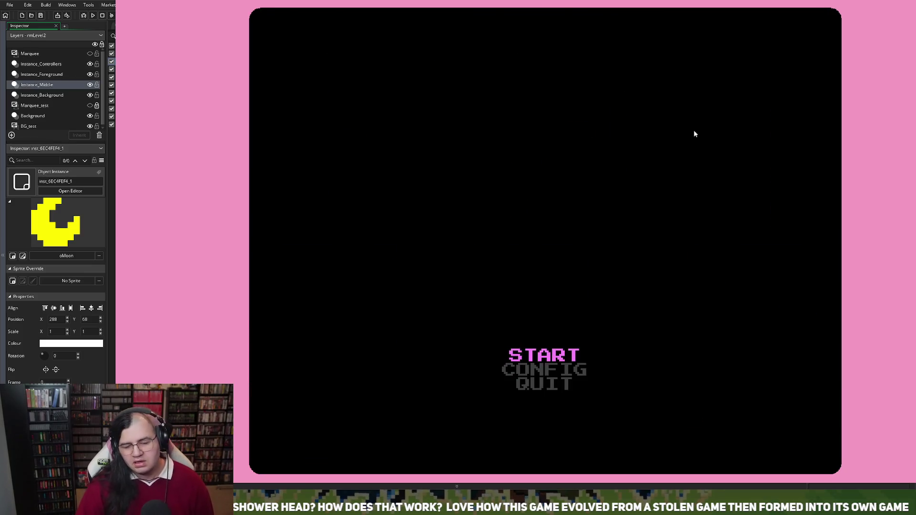
Start a new run, climb both ladders collecting moons to 15125, then restart and close the runner
key(Return)
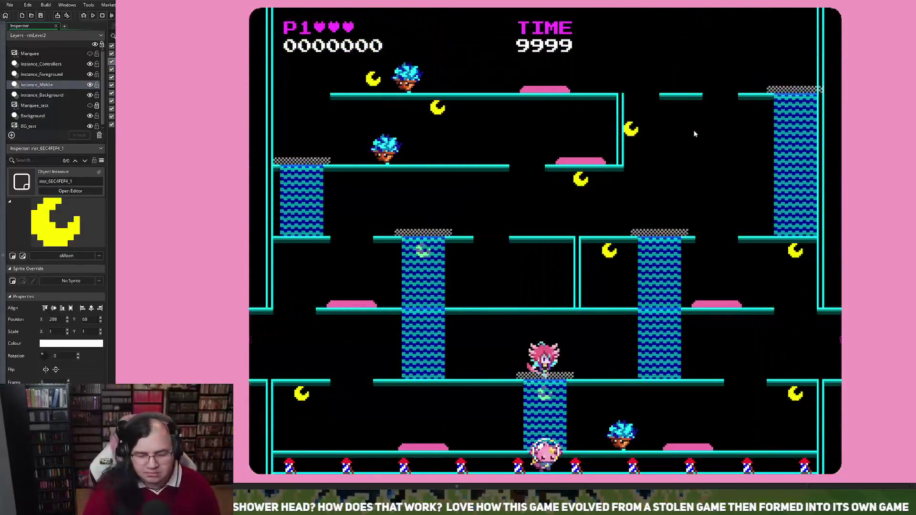
key(Left)
key(Up)
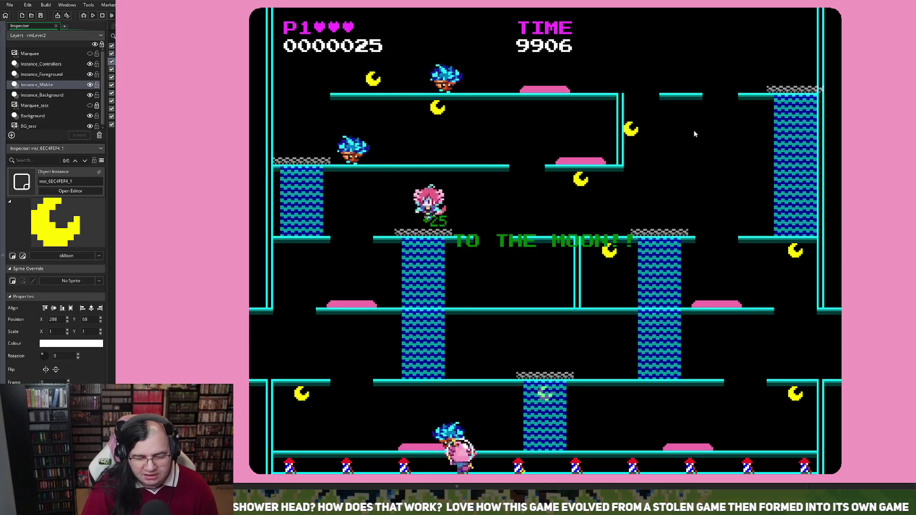
key(Right)
key(Right)
key(Up)
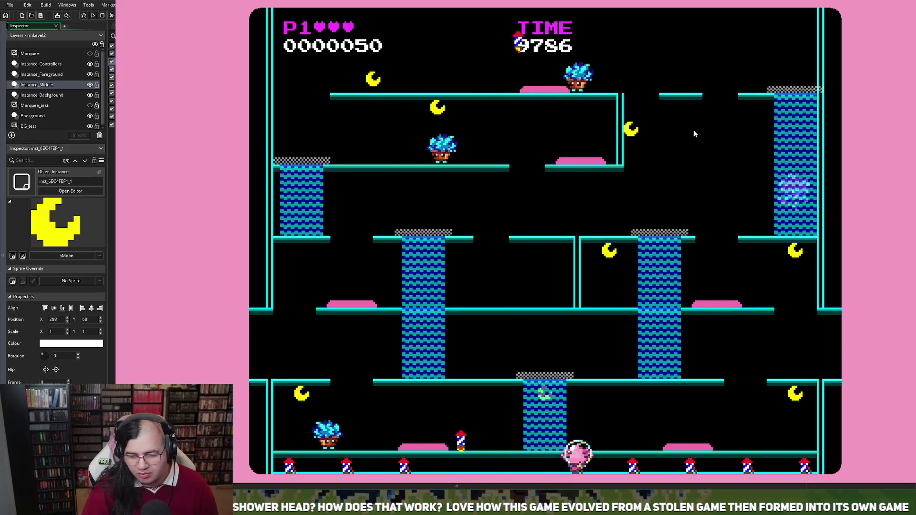
key(Left)
key(Right)
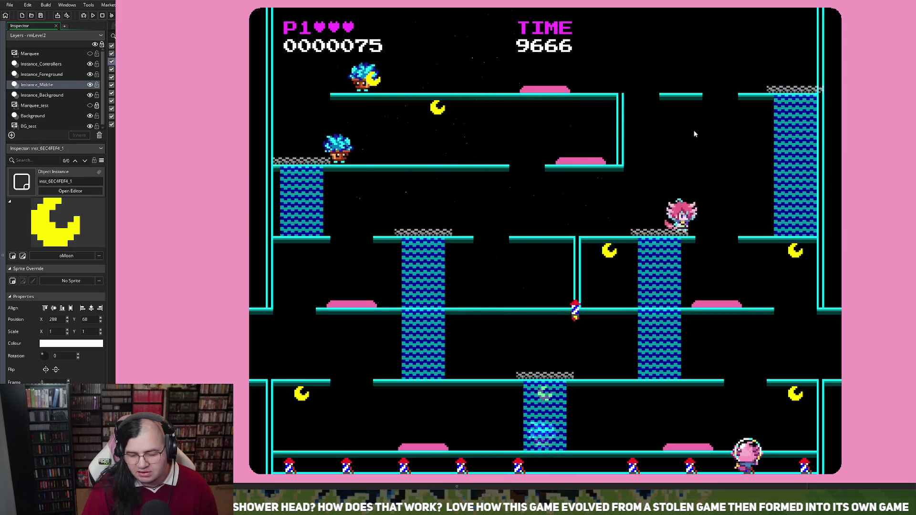
key(Right)
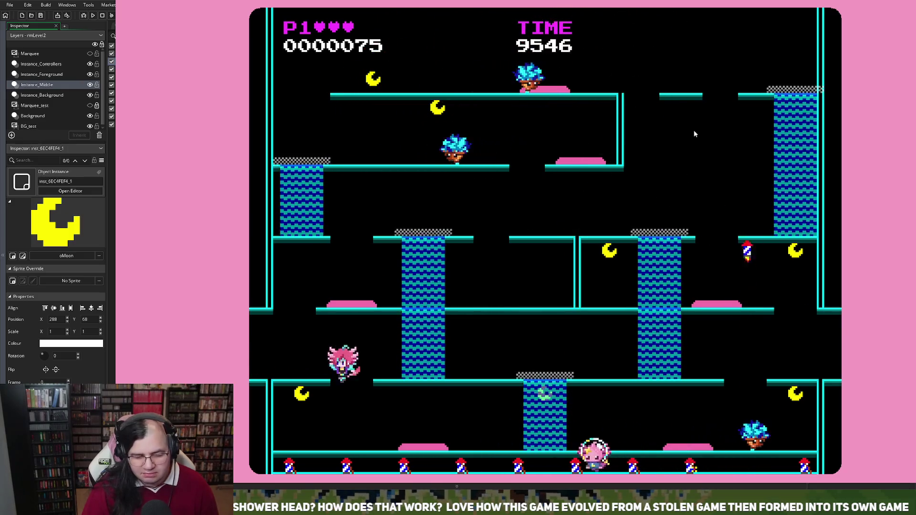
key(Left)
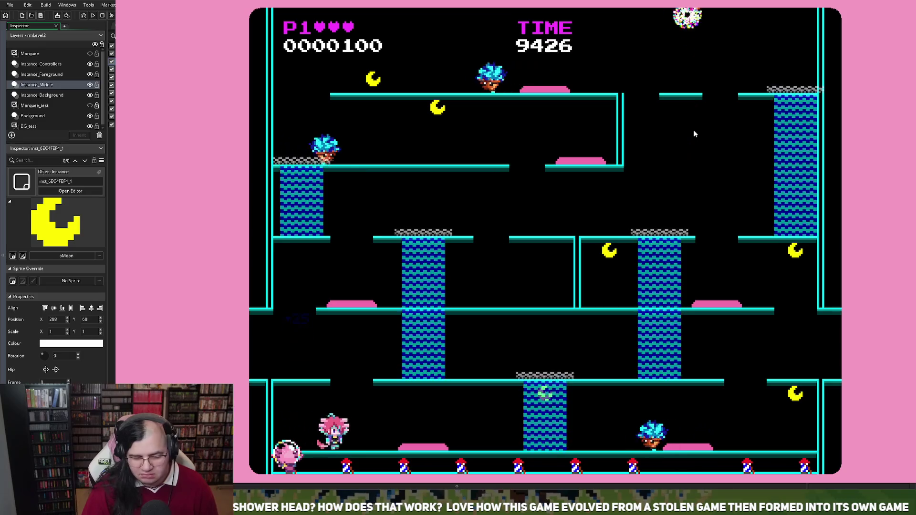
key(Right)
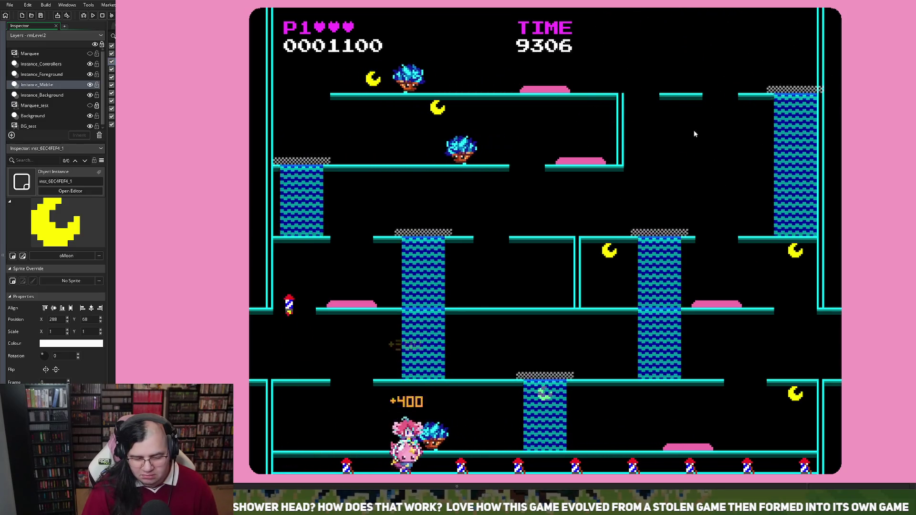
key(Return)
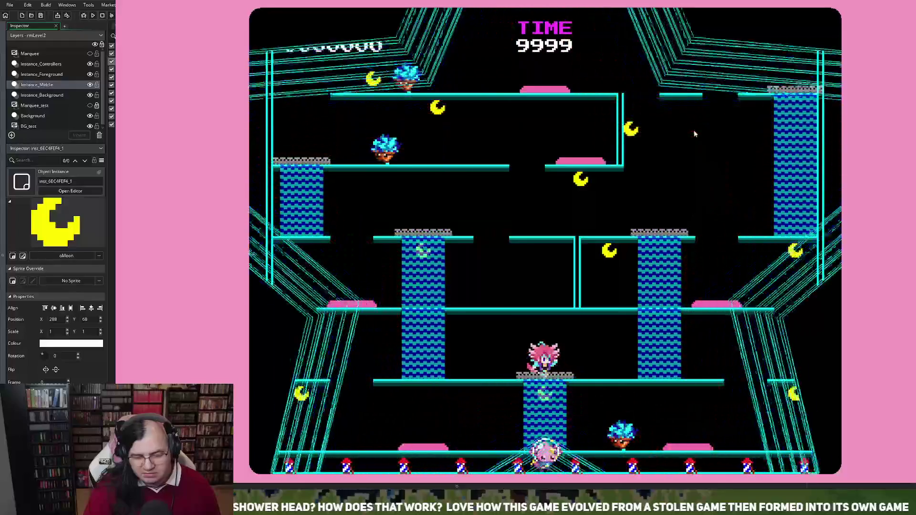
key(Escape)
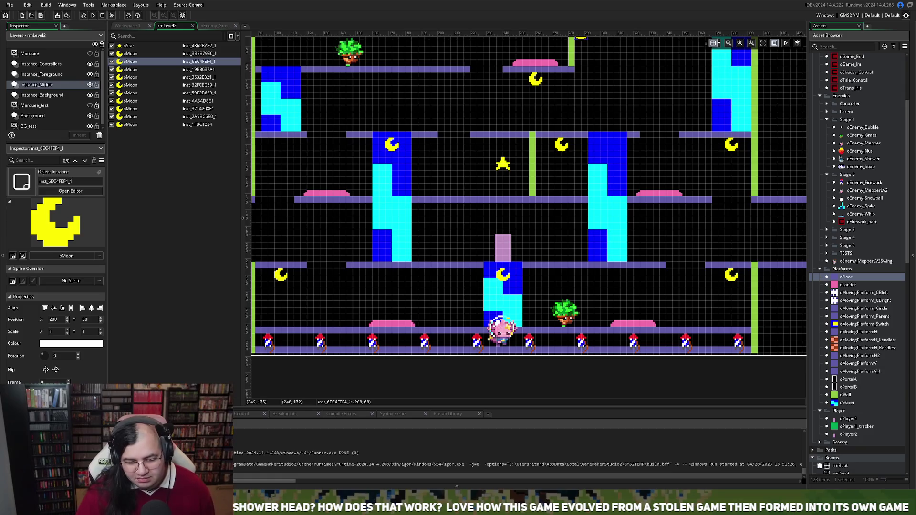
Scroll the room editor to view the whole rmLevel2 room
scroll(490, 169, down, 4)
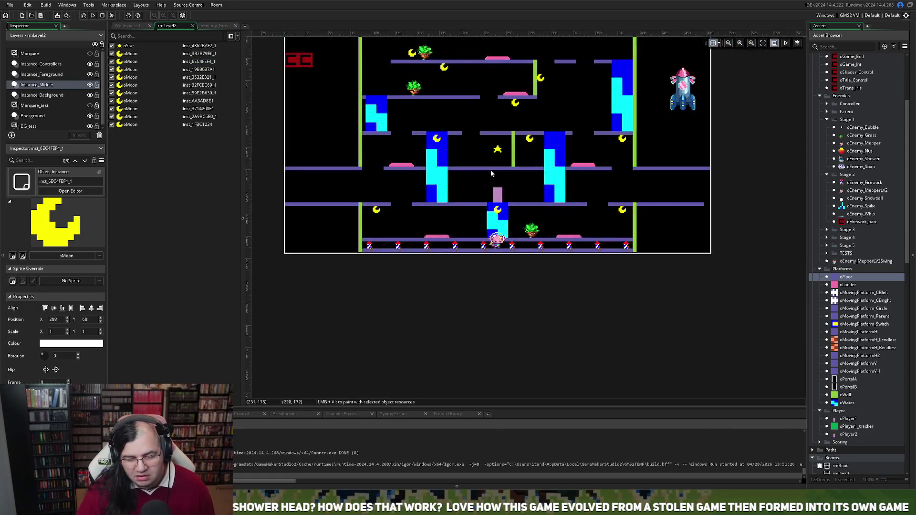
scroll(490, 170, up, 2)
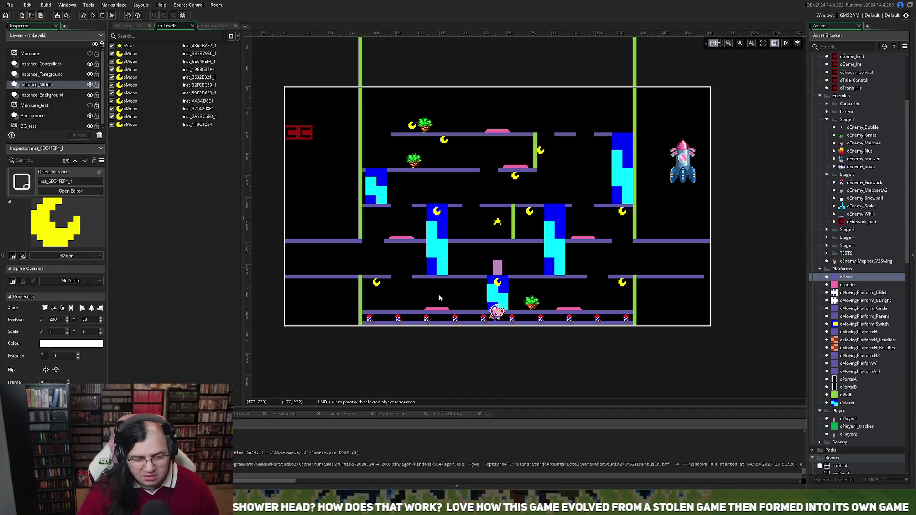
scroll(439, 299, up, 2)
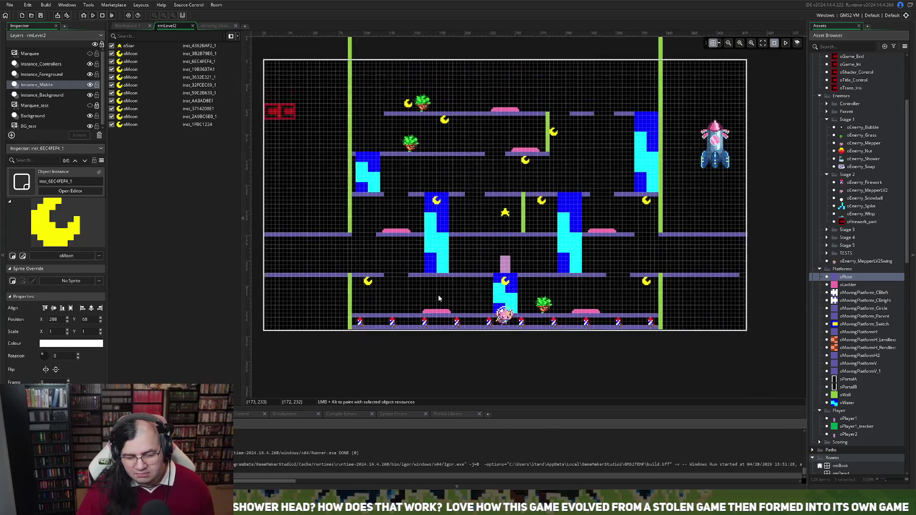
scroll(439, 299, down, 1)
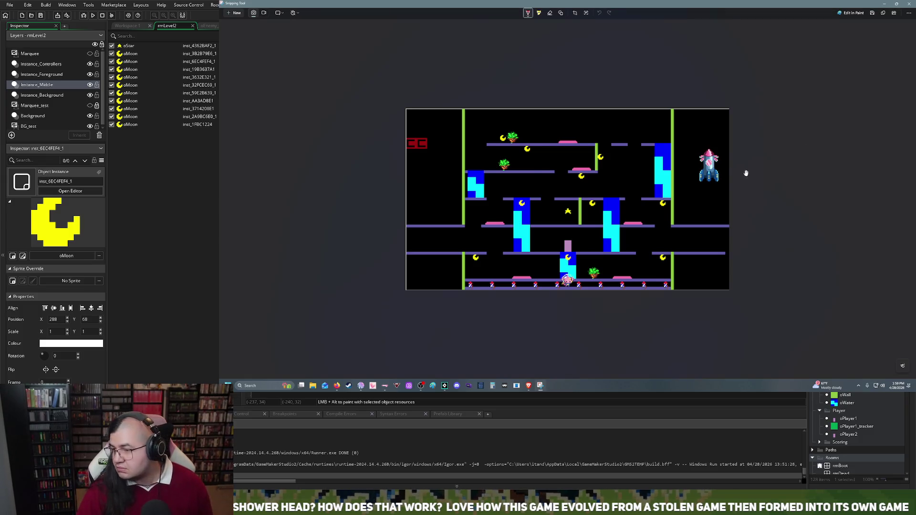
Maximize Snipping Tool with Win+Up and zoom the rmLevel2 screenshot to fill the view
scroll(747, 172, up, 2)
scroll(725, 185, down, 1)
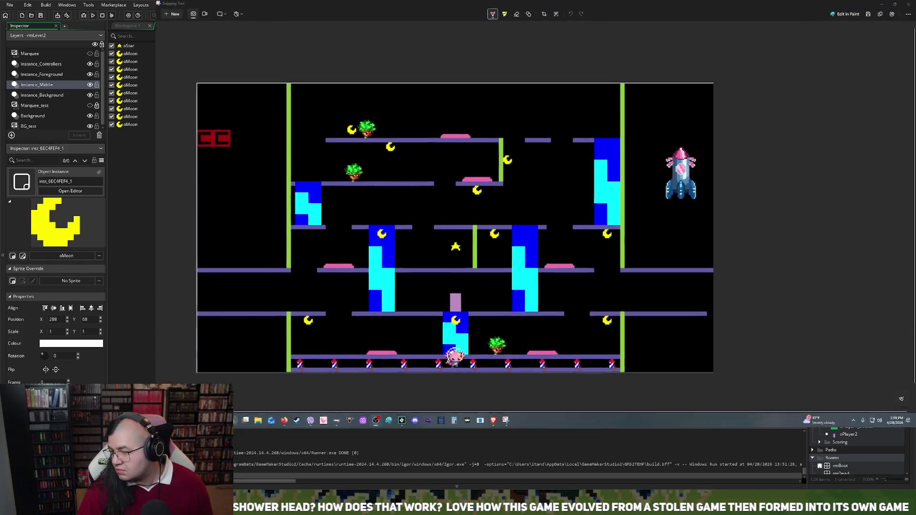
key(super+Up)
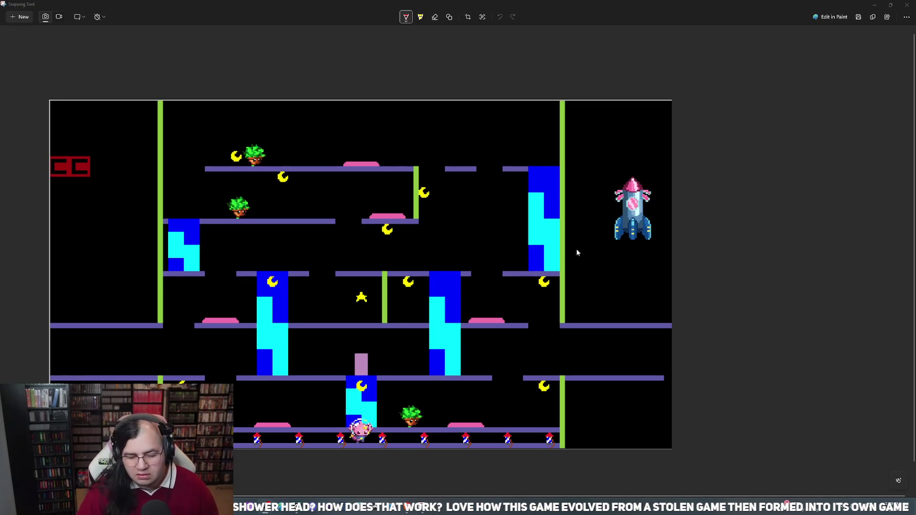
scroll(308, 255, down, 3)
ctrl+scroll(304, 254, down, 1)
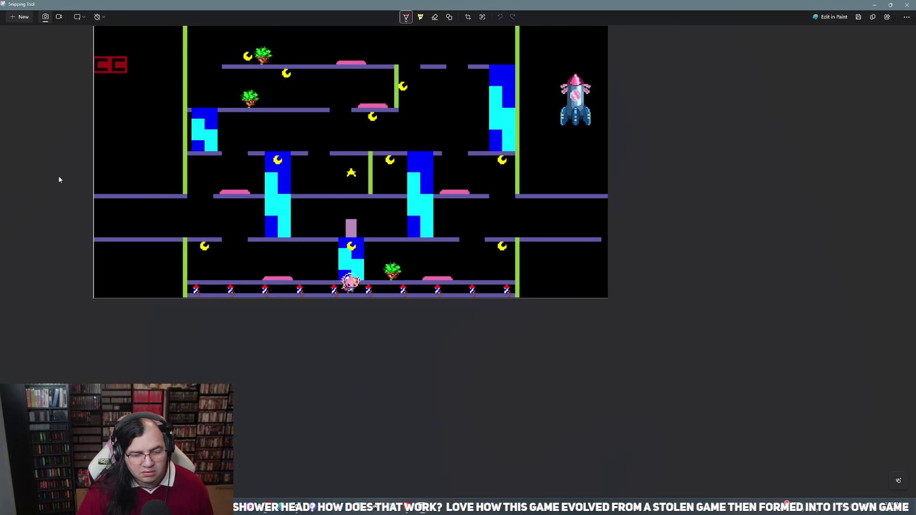
ctrl+scroll(64, 185, up, 1)
ctrl+scroll(64, 186, down, 1)
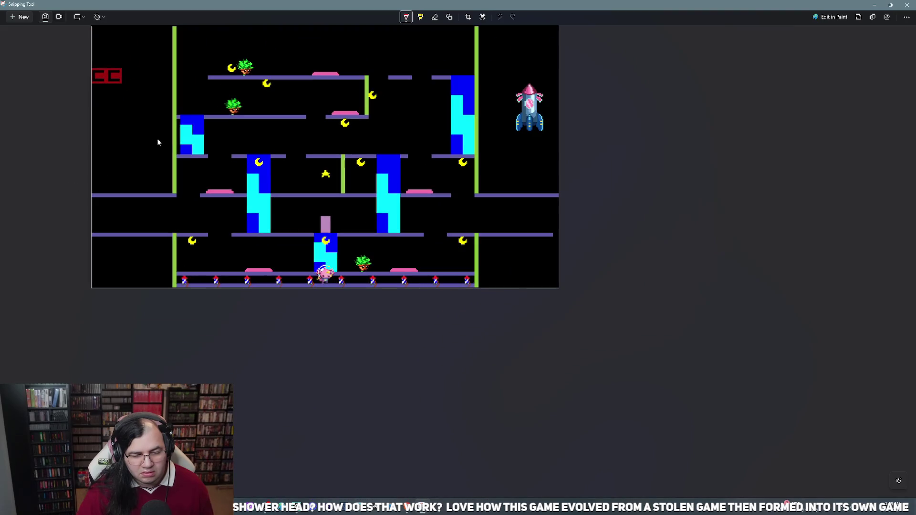
Test the red pen with a dot, undo it, and fine-tune the zoom until the room fits
click(661, 163)
key(ctrl+z)
ctrl+scroll(594, 231, down, 1)
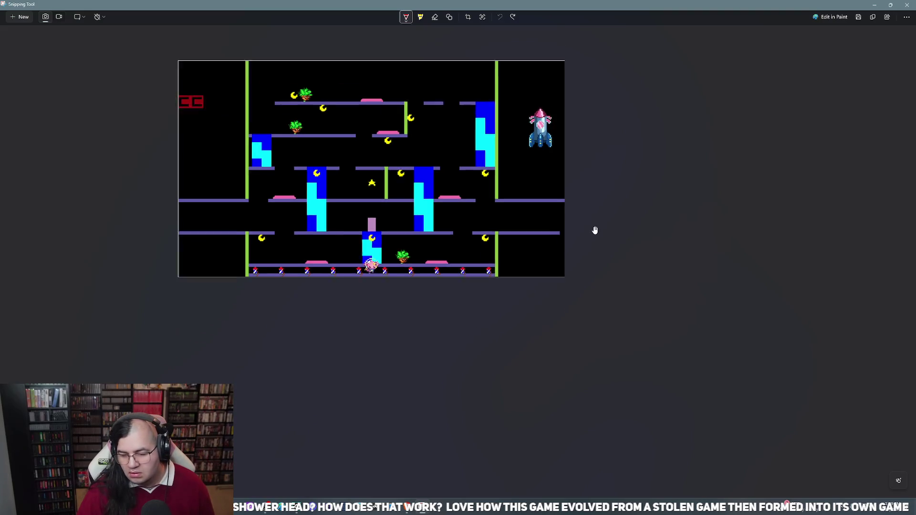
ctrl+scroll(267, 59, up, 1)
ctrl+scroll(274, 68, up, 2)
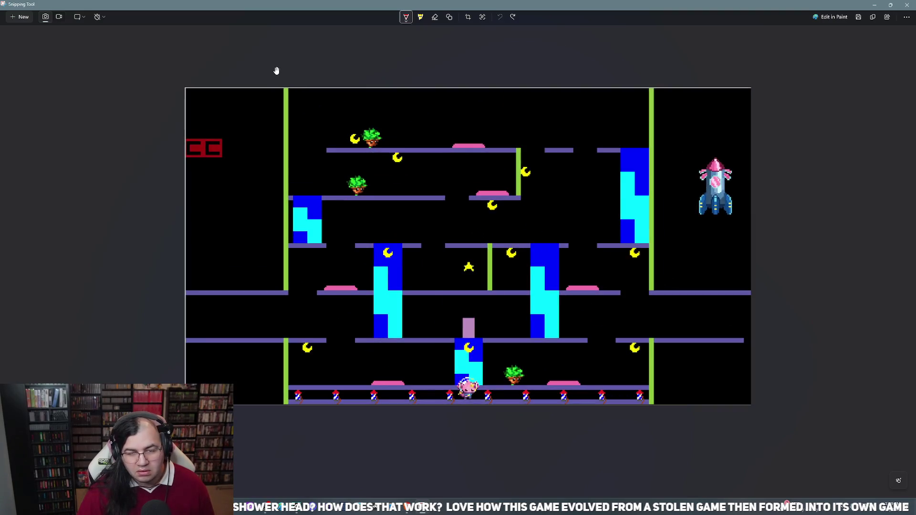
scroll(332, 125, up, 2)
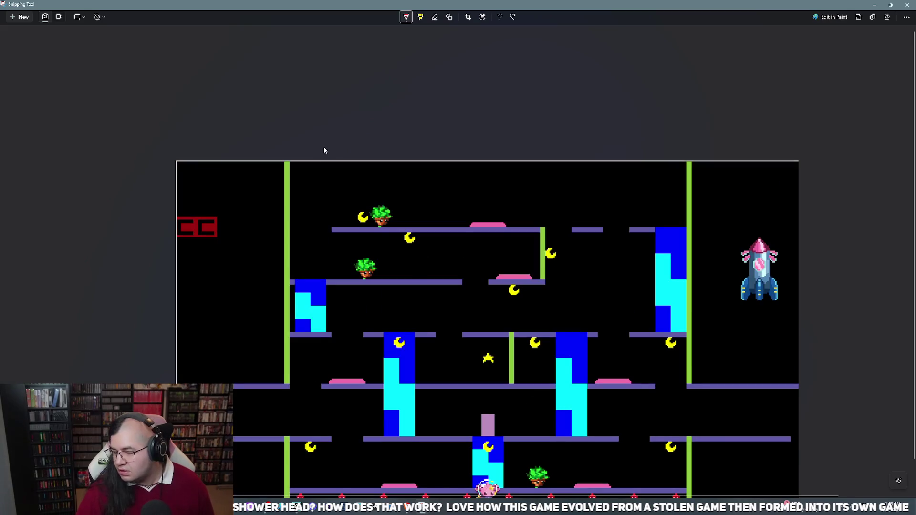
scroll(324, 147, down, 2)
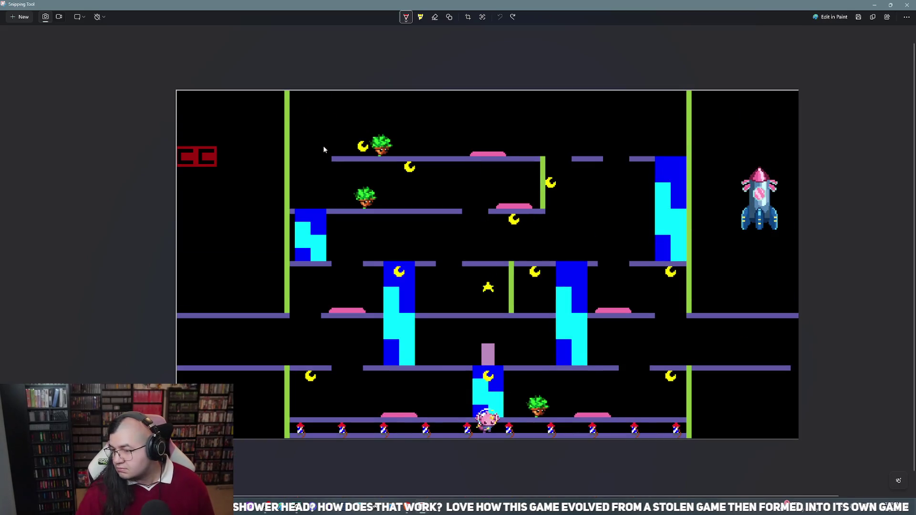
ctrl+scroll(324, 150, down, 3)
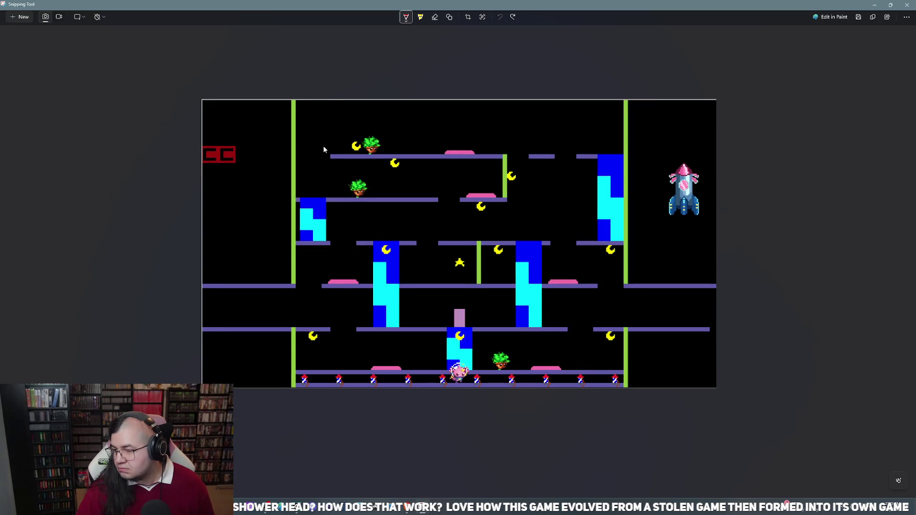
ctrl+scroll(323, 150, up, 1)
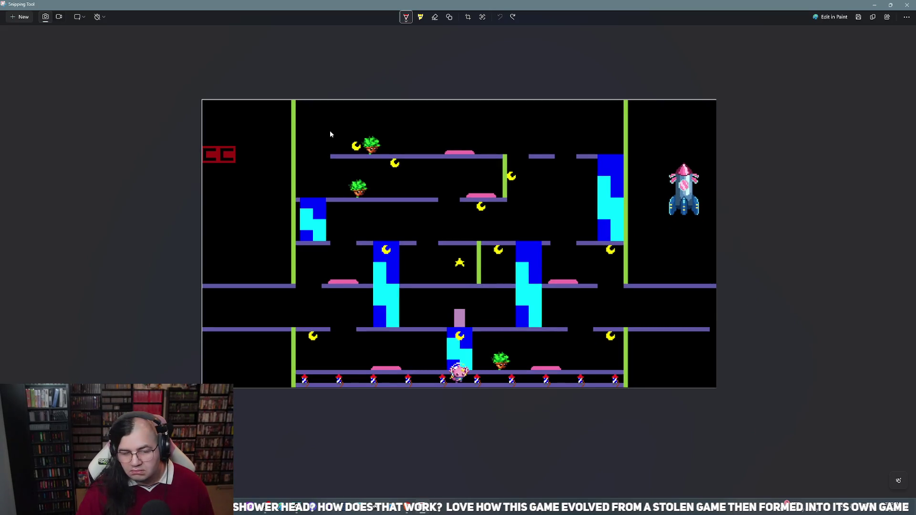
ctrl+scroll(385, 83, up, 4)
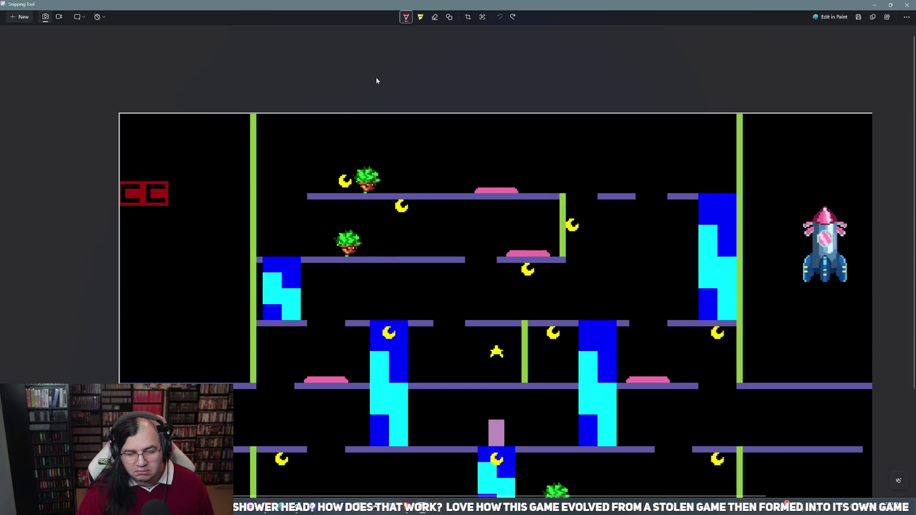
ctrl+scroll(376, 81, down, 1)
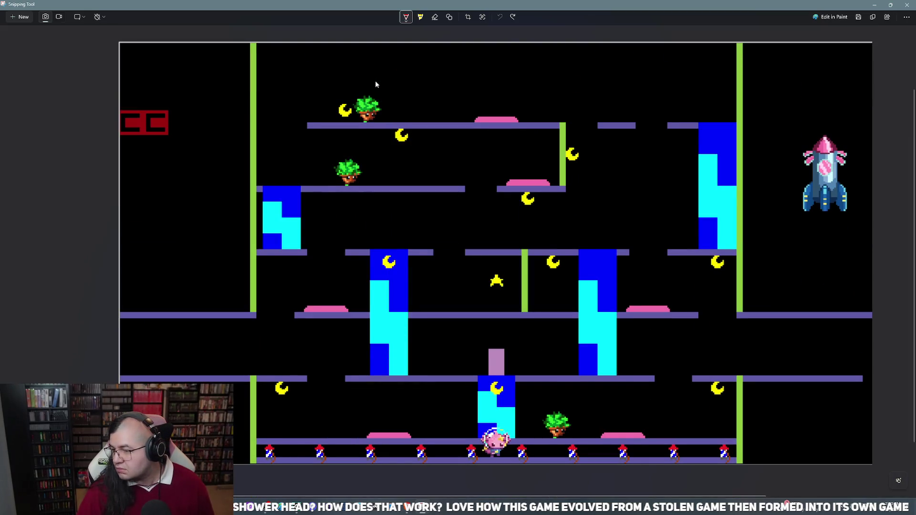
ctrl+scroll(376, 80, down, 1)
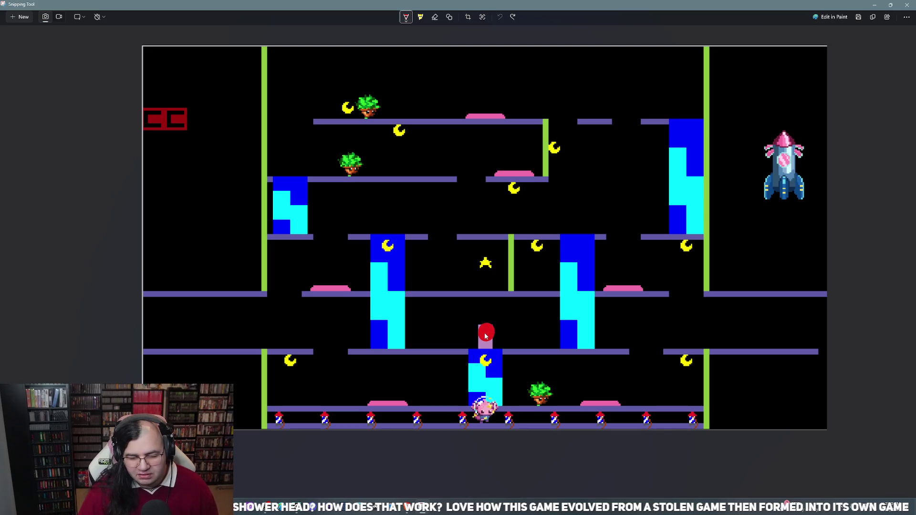
Trace a red route around the left blue column, redrawing it once, and circle the room's middle
mouse_move(483, 336)
mouse_down()
mouse_move(386, 333)
mouse_move(389, 249)
mouse_move(357, 210)
mouse_move(335, 236)
mouse_move(333, 282)
mouse_move(292, 276)
mouse_move(284, 298)
mouse_move(290, 330)
mouse_move(316, 330)
mouse_move(332, 354)
mouse_move(333, 389)
mouse_move(298, 365)
mouse_move(325, 389)
mouse_move(384, 385)
mouse_move(400, 370)
mouse_move(477, 386)
mouse_up()
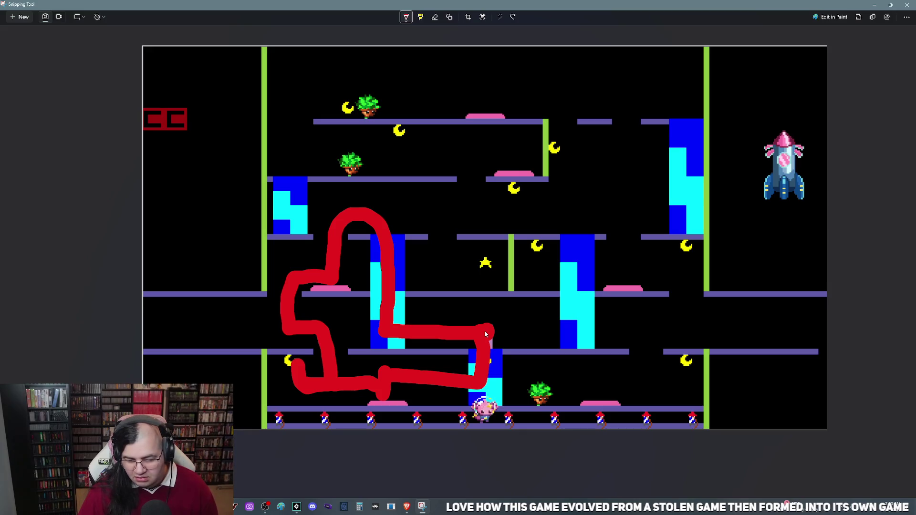
mouse_move(485, 332)
mouse_down()
mouse_move(624, 344)
mouse_move(588, 262)
mouse_up()
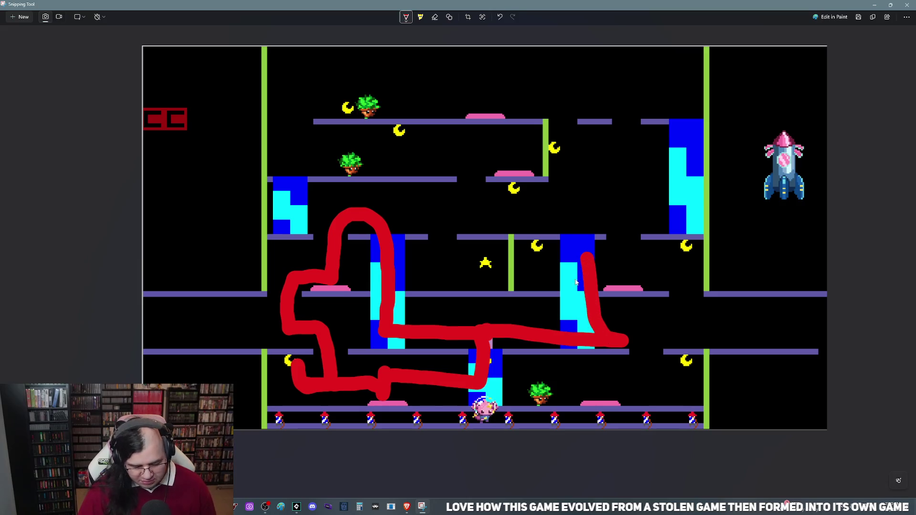
key(ctrl+z)
mouse_move(493, 330)
mouse_down()
mouse_move(387, 302)
mouse_move(390, 228)
mouse_move(339, 281)
mouse_move(288, 267)
mouse_move(293, 321)
mouse_move(325, 367)
mouse_move(299, 386)
mouse_move(365, 383)
mouse_move(388, 399)
mouse_move(479, 383)
mouse_move(496, 334)
mouse_move(580, 334)
mouse_up()
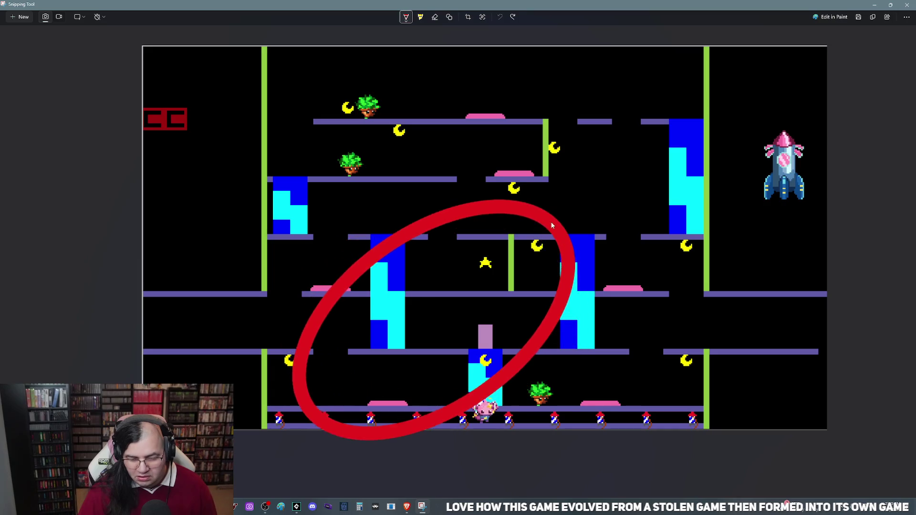
drag(552, 225, 551, 224)
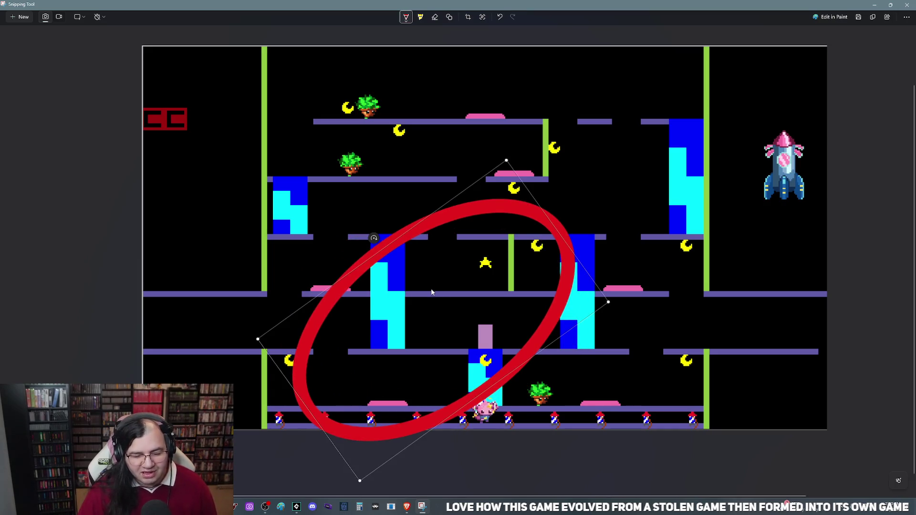
click(385, 186)
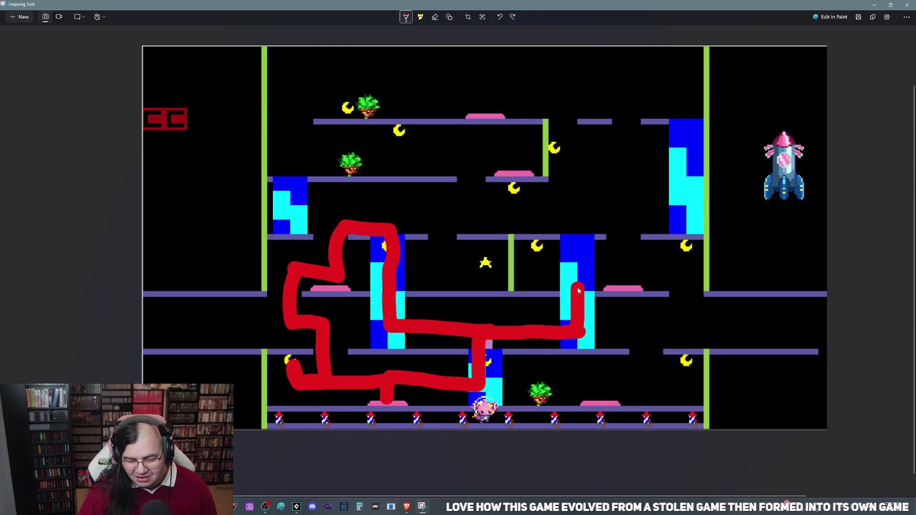
Extend the red route up the right blue column, zig-zag right and down, and run it along the bottom
mouse_move(578, 277)
mouse_down()
mouse_move(576, 208)
mouse_move(593, 210)
mouse_move(572, 208)
mouse_up()
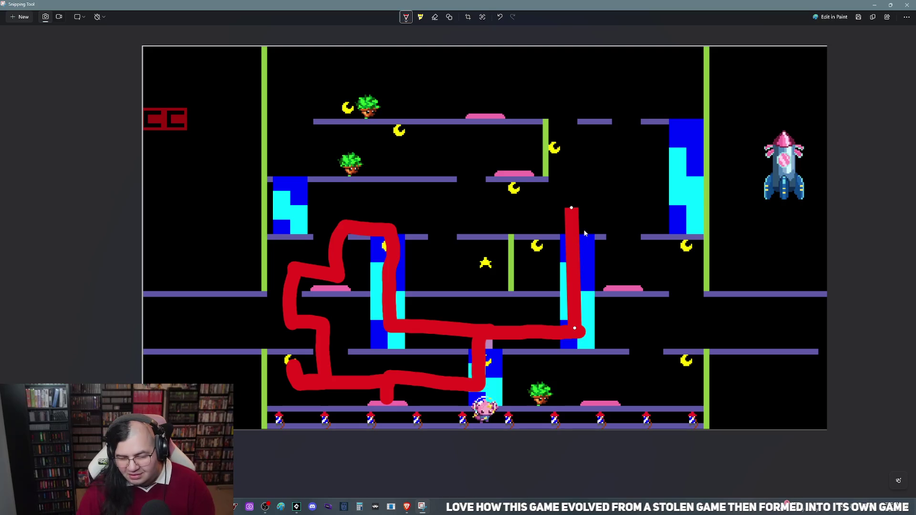
drag(625, 221, 657, 331)
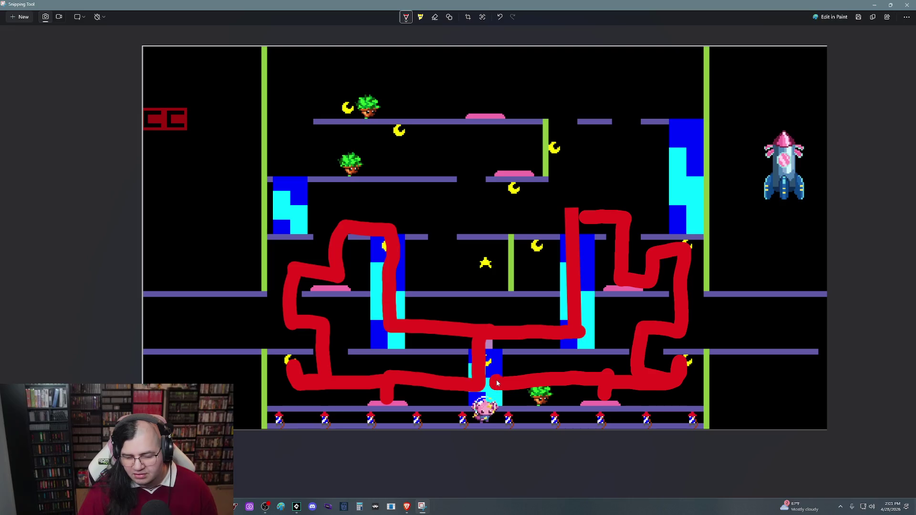
mouse_move(491, 336)
mouse_down()
mouse_move(579, 336)
mouse_move(577, 308)
mouse_up()
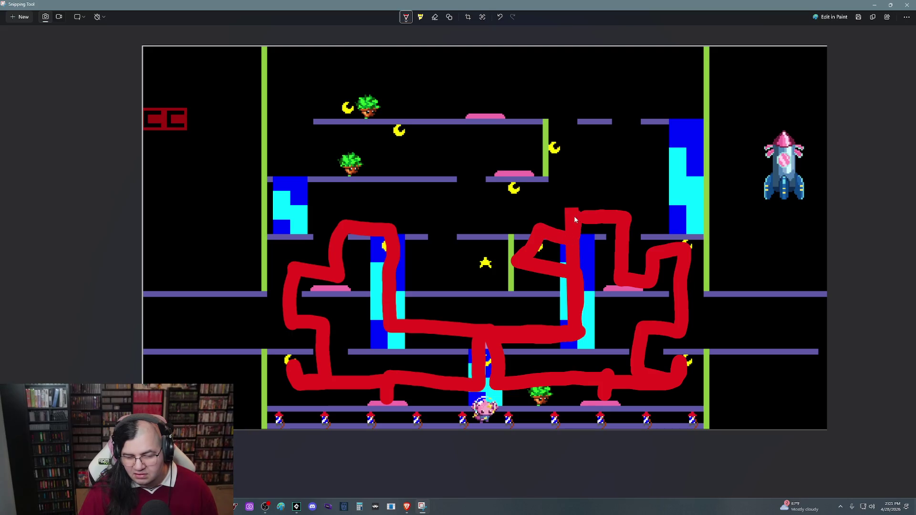
mouse_move(574, 218)
mouse_down()
mouse_move(547, 211)
mouse_move(571, 228)
mouse_up()
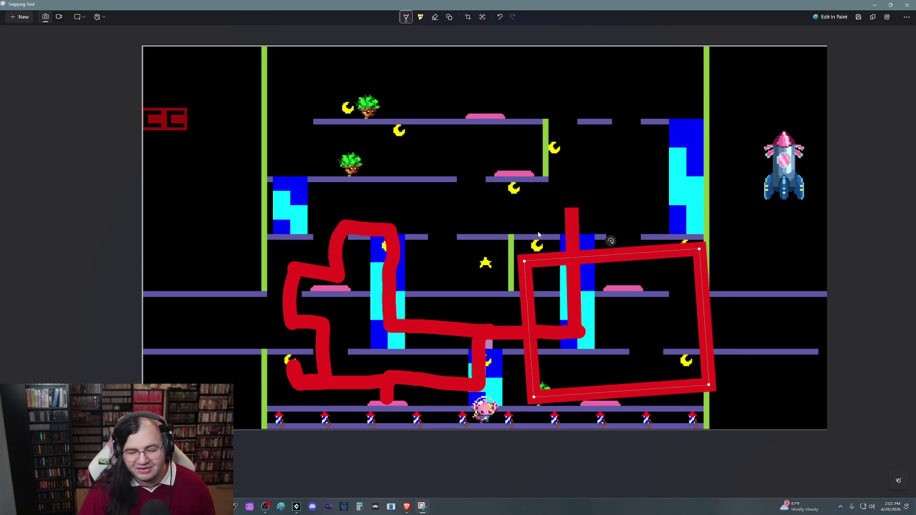
key(ctrl+z)
key(ctrl+z)
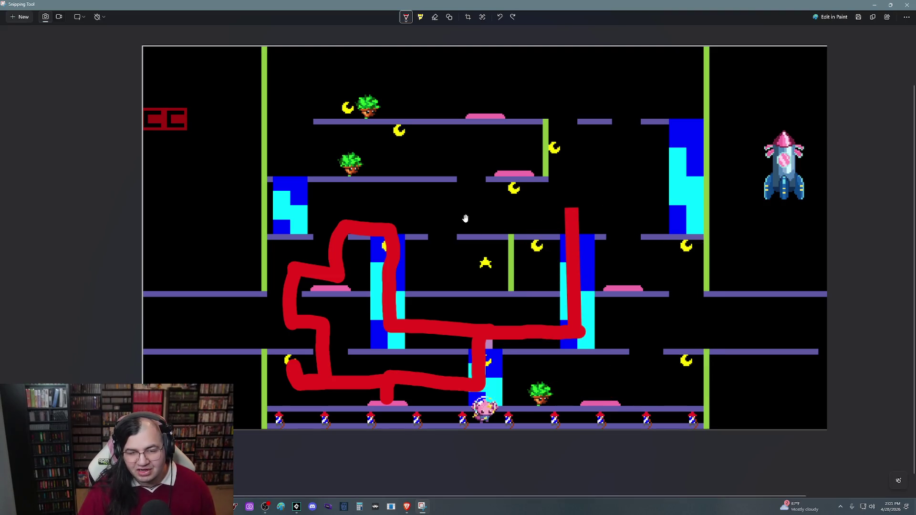
Pan the screenshot slightly and extend the red route rightward from the line's top
drag(280, 229, 311, 256)
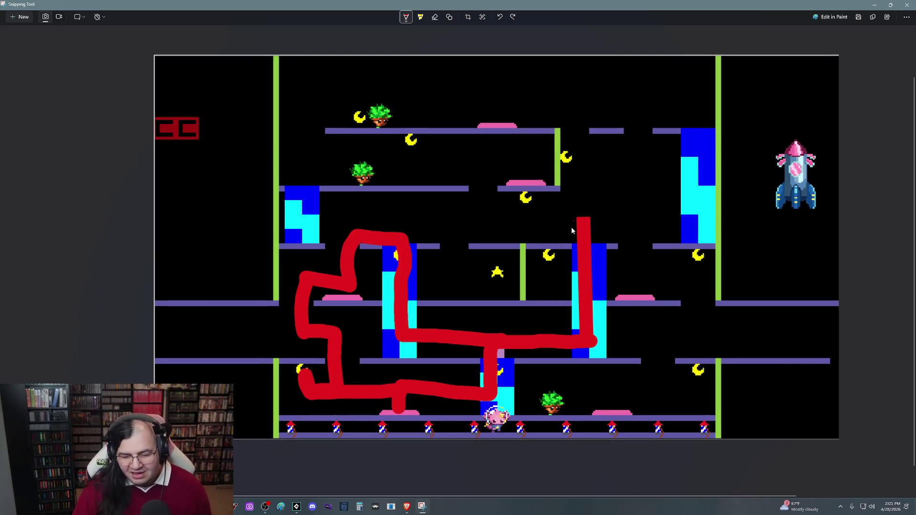
drag(573, 229, 536, 233)
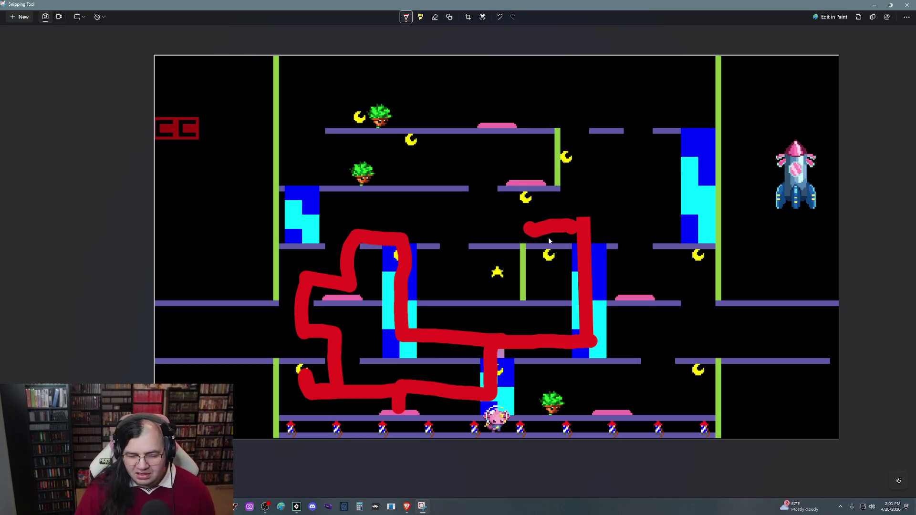
key(ctrl+z)
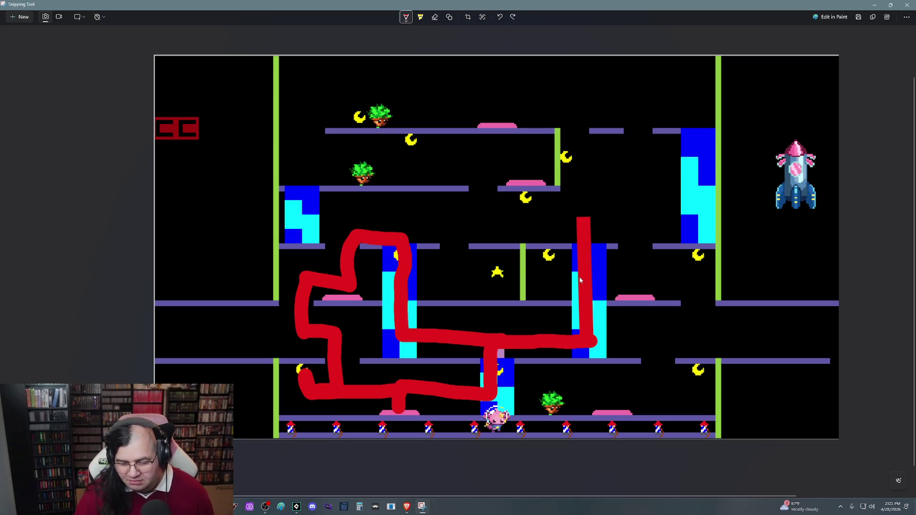
drag(593, 222, 640, 225)
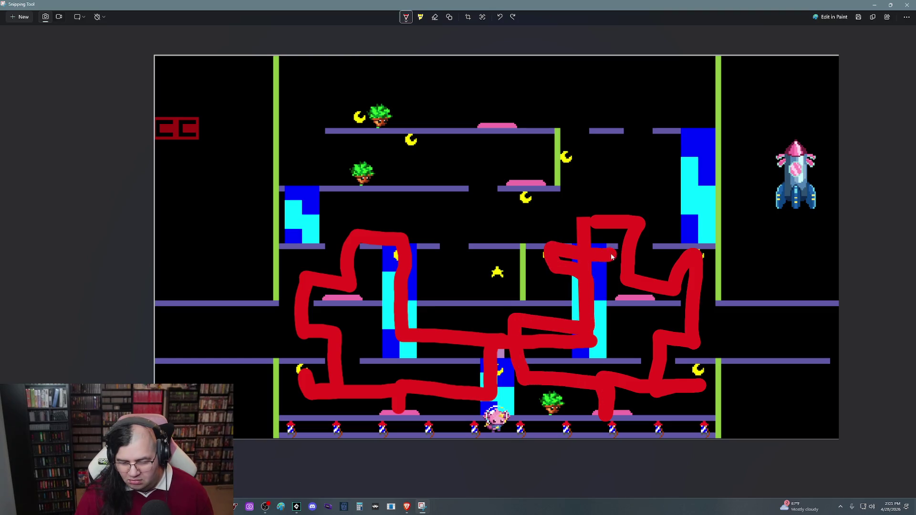
Box the right-middle platforms in red, loop toward the top right, and draw a line left along the top platform
drag(537, 203, 548, 202)
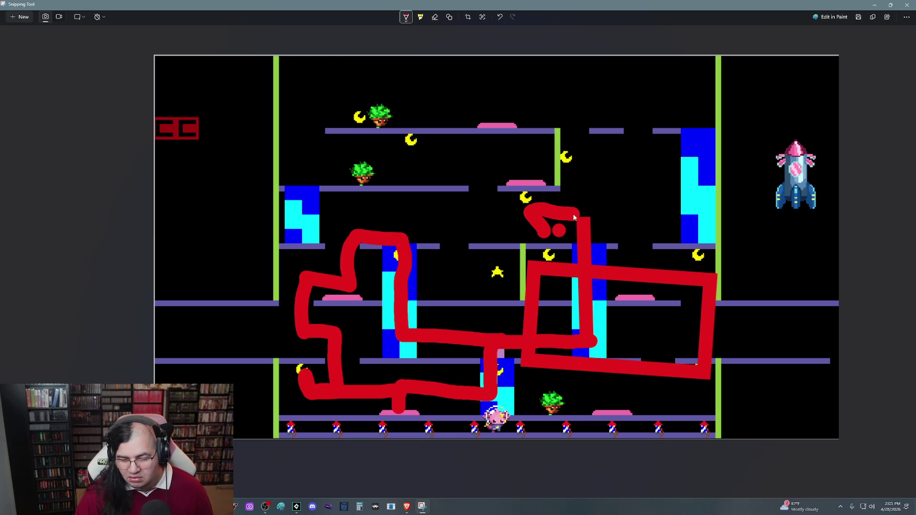
drag(574, 215, 625, 217)
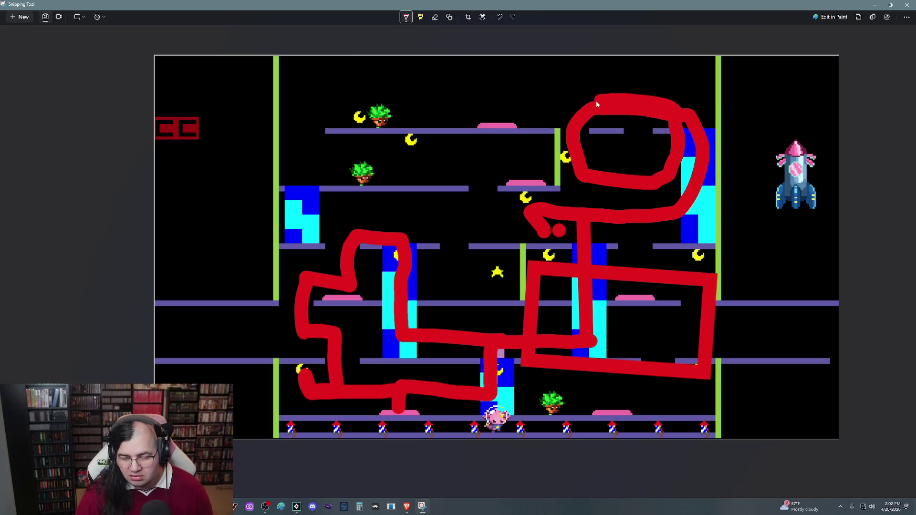
drag(509, 124, 404, 98)
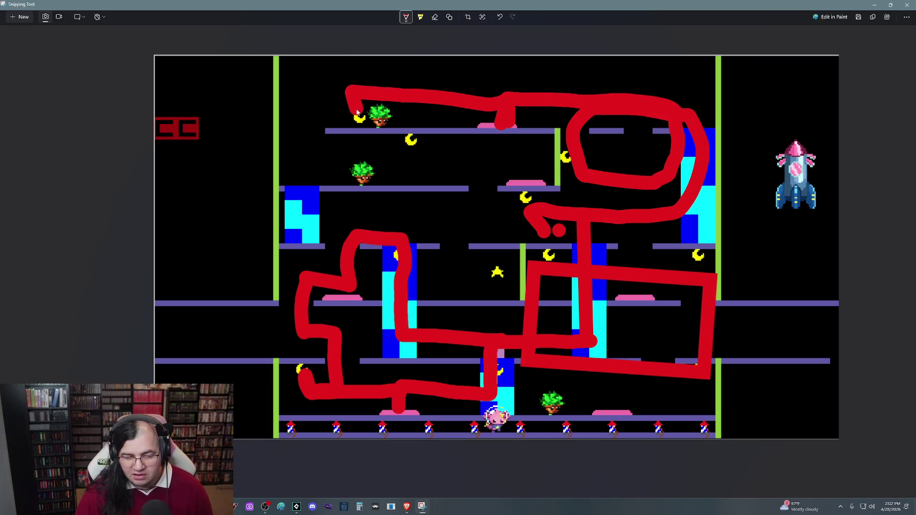
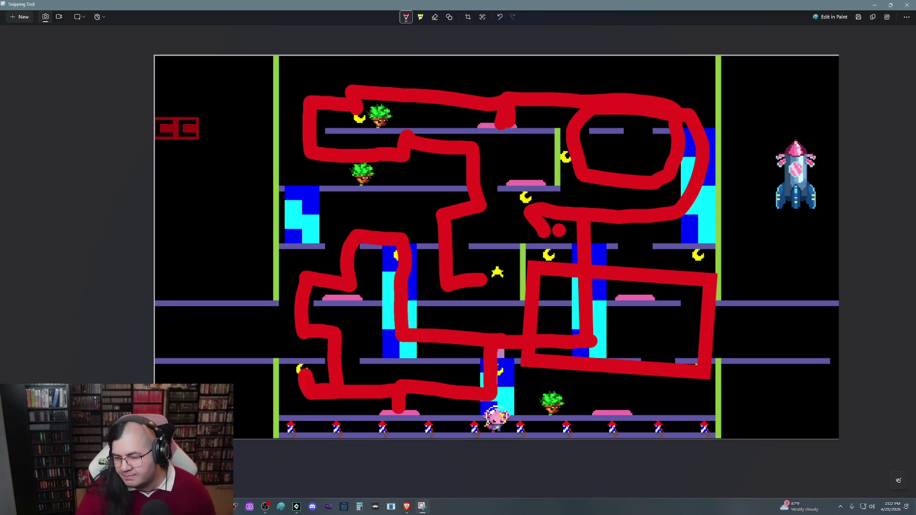
Close the annotated level screenshot, launch the game test build, and move its window up-right
click(906, 6)
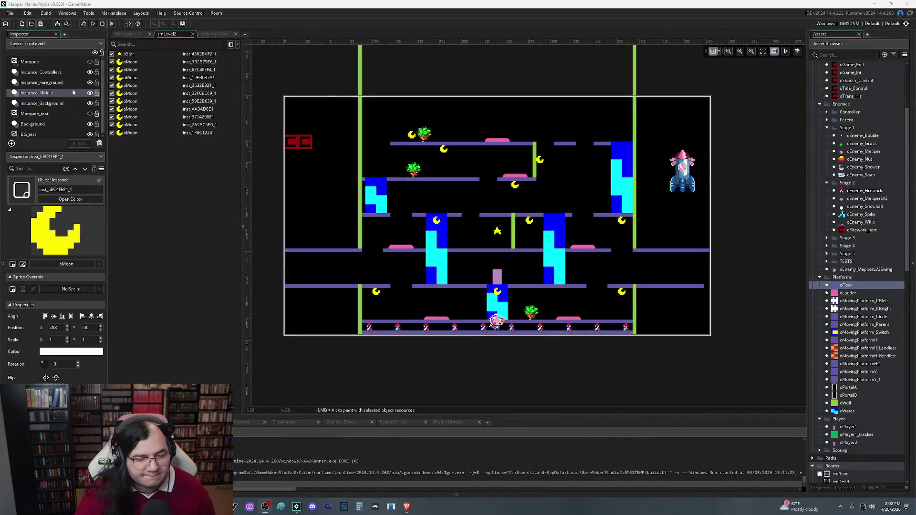
click(94, 24)
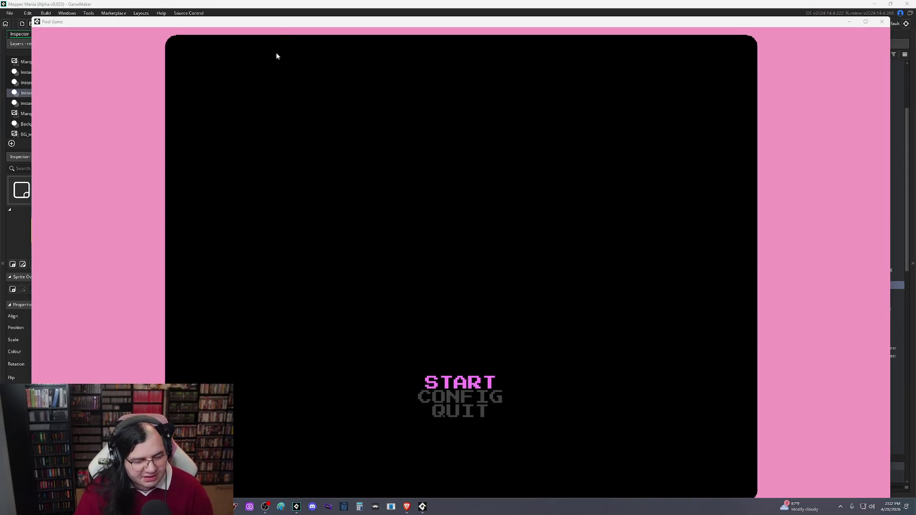
drag(283, 26, 304, 14)
Start the game from the title menu and jump the player onto the blue column ledge
key(Return)
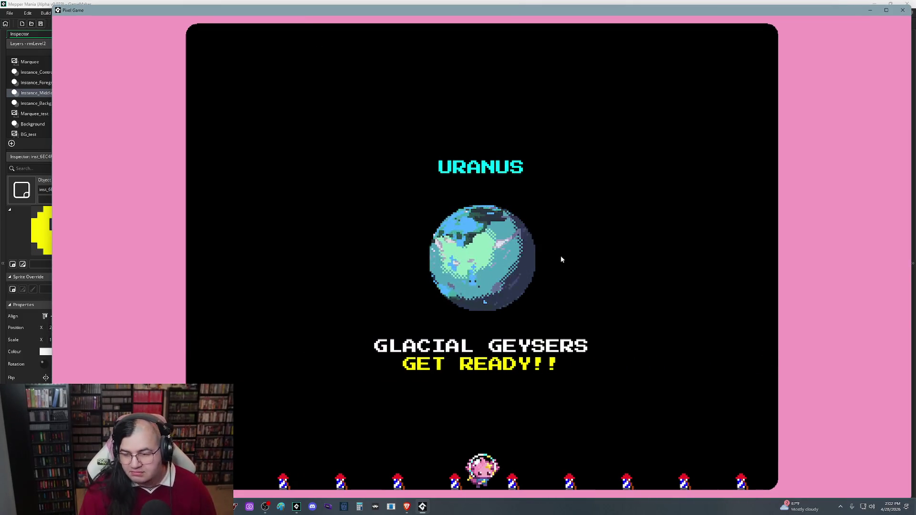
drag(562, 260, 624, 242)
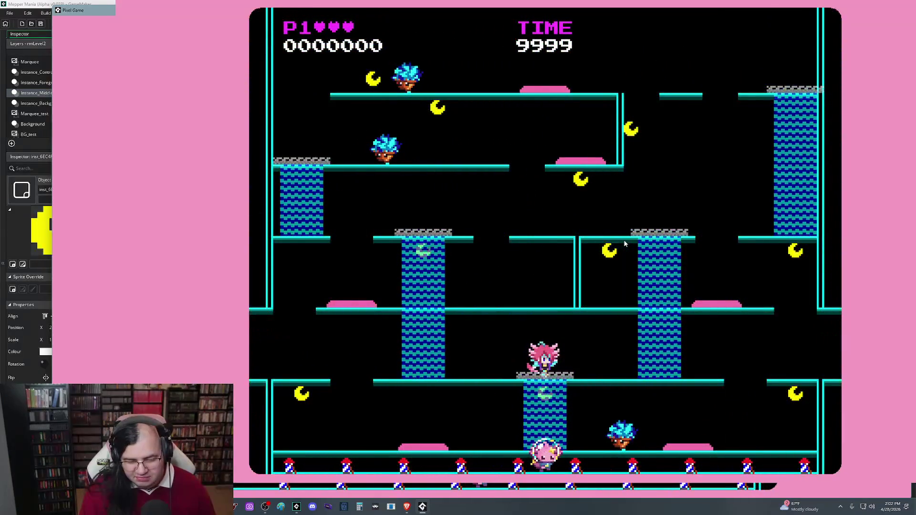
key(Left)
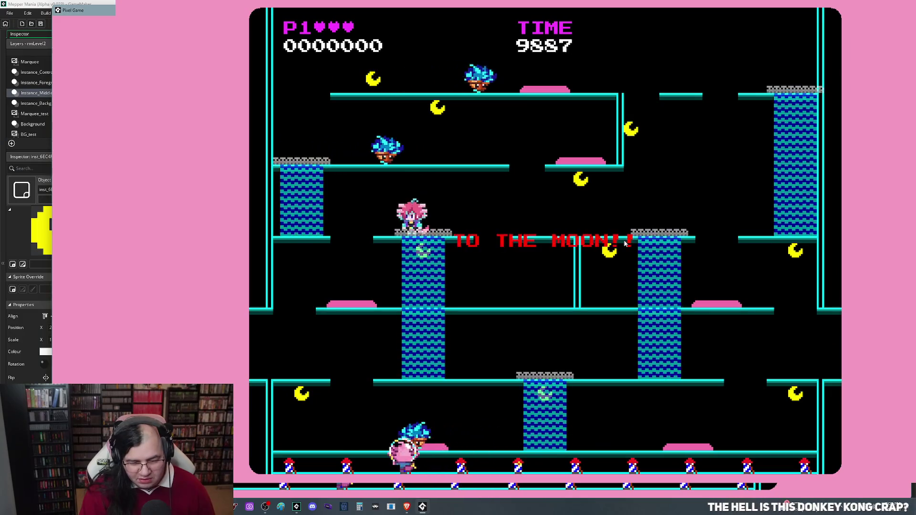
key(Right)
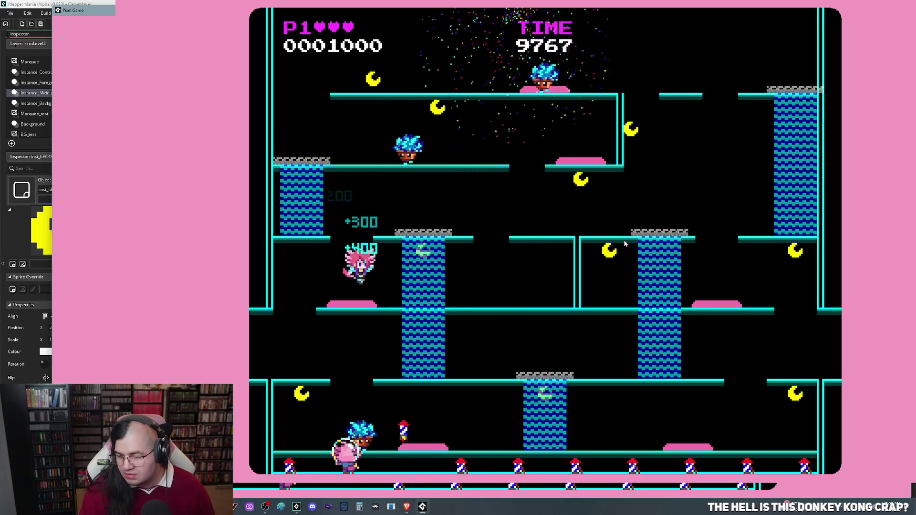
key(Up)
key(Right)
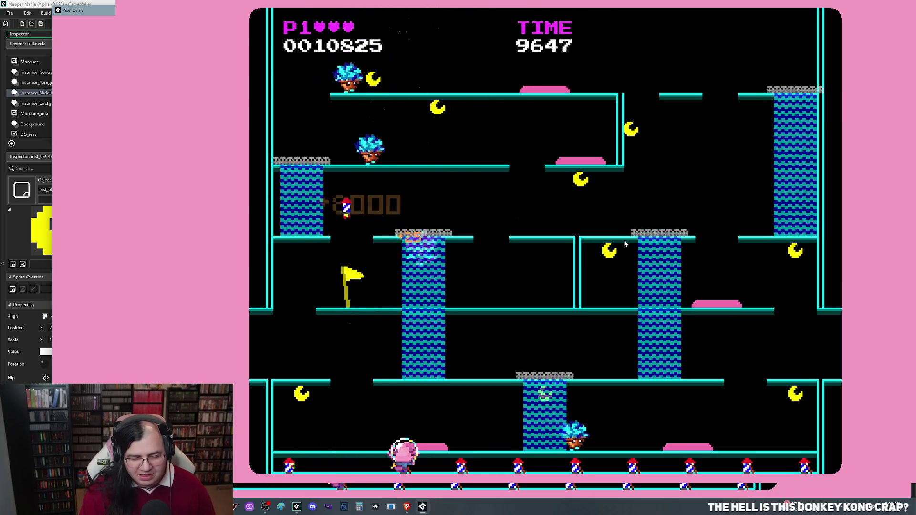
Run the player along the lower platform and bottom floor, then restart from the title menu
key(Left)
key(Right)
key(Right)
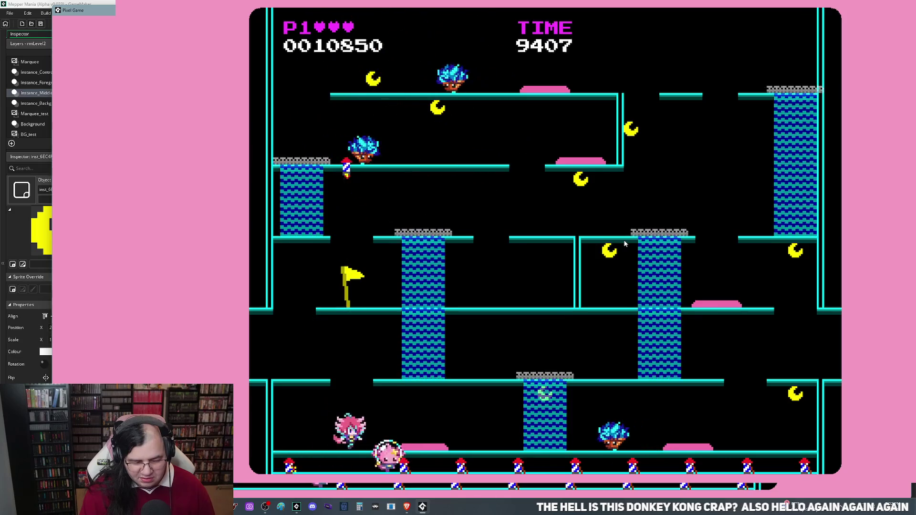
key(Right)
key(Left)
key(Right)
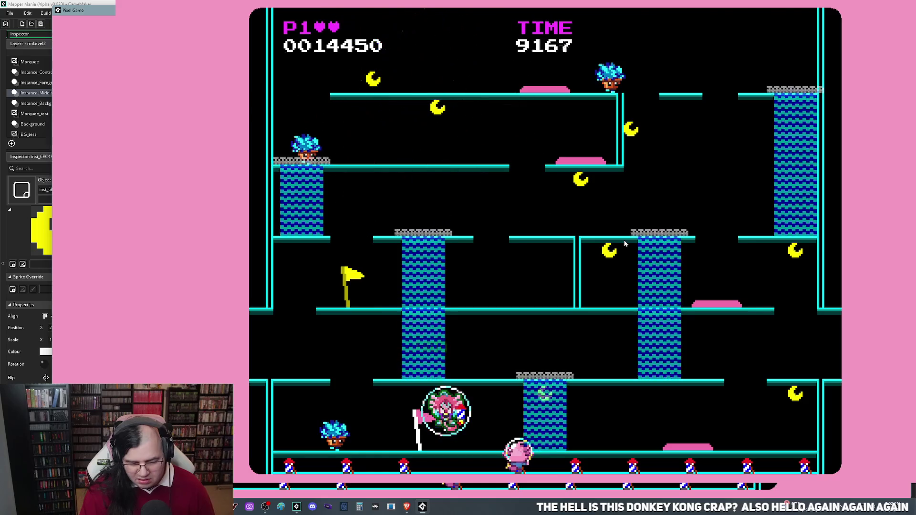
key(Return)
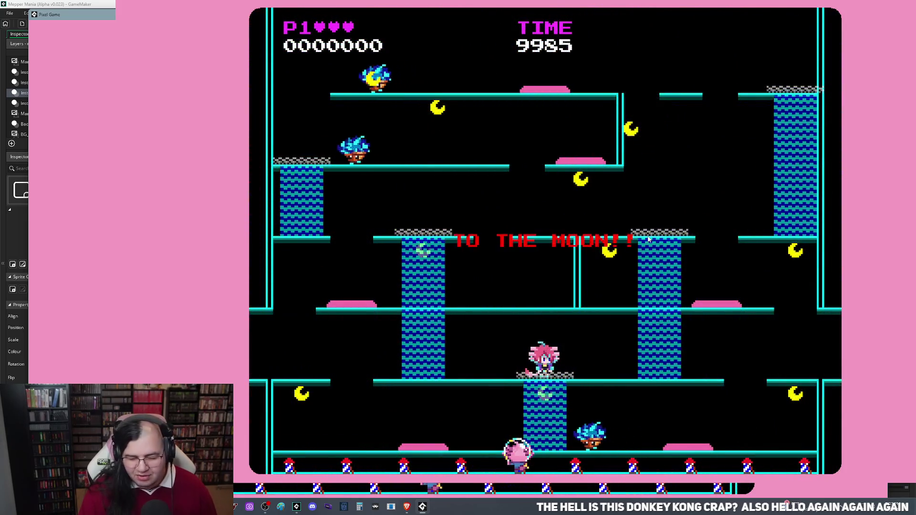
Guide the player down the ladder and platforms to the pink pad, then up and right
key(Left)
key(Left)
key(Up)
key(Left)
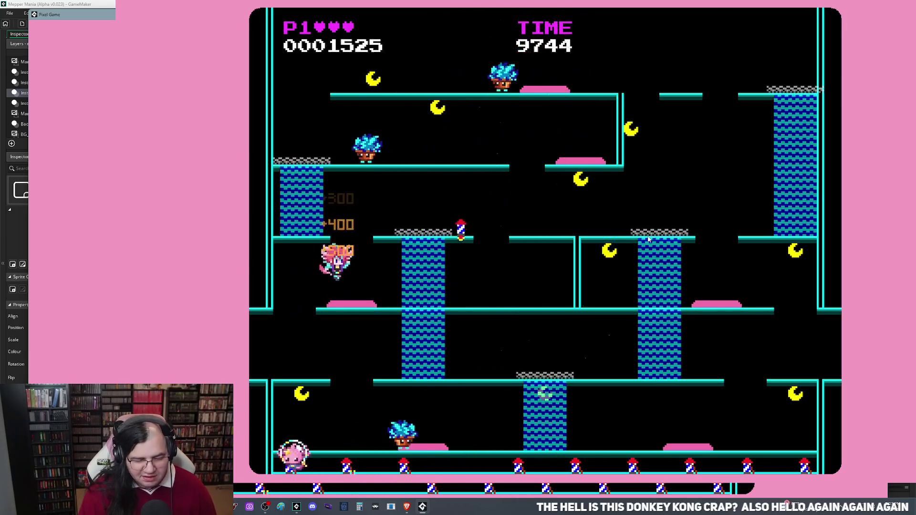
key(Left)
key(Right)
key(Left)
key(Right)
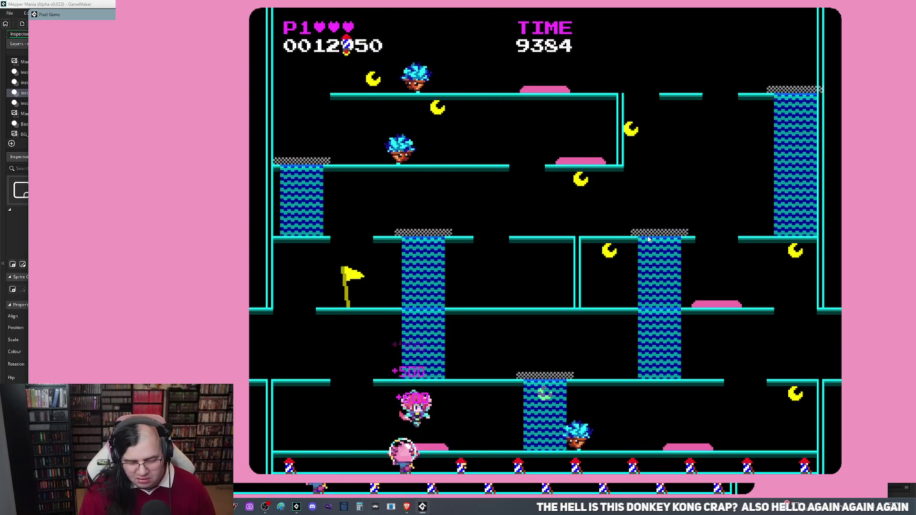
key(Right)
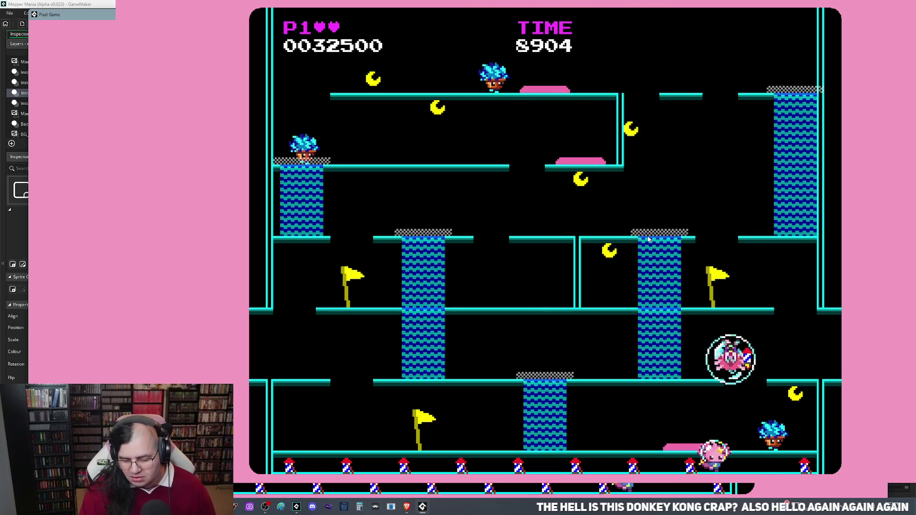
Restart Glacial Geysers from the title menu and drop the player to the bottom level
key(Escape)
key(Return)
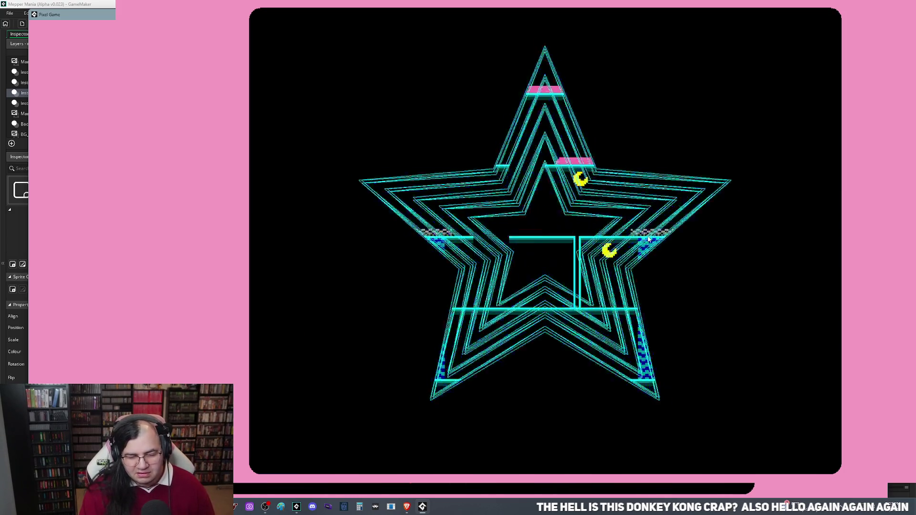
key(Left)
key(Left)
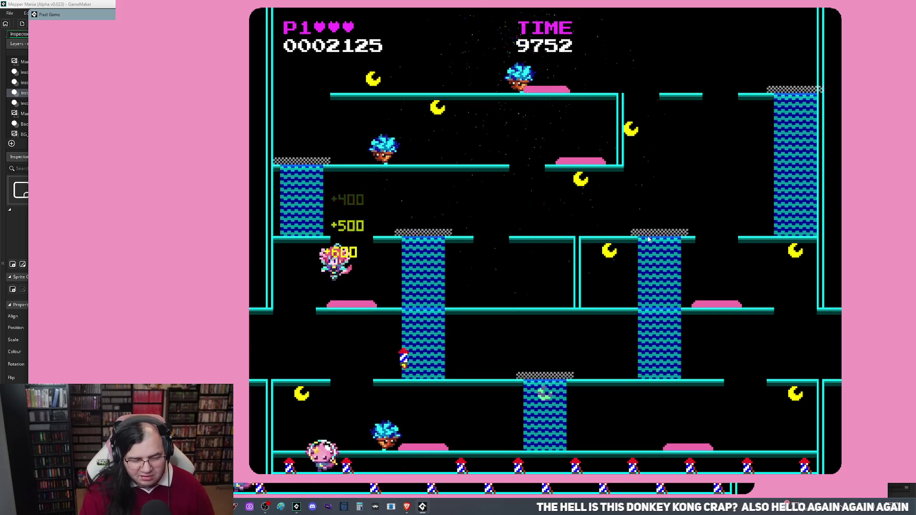
key(Left)
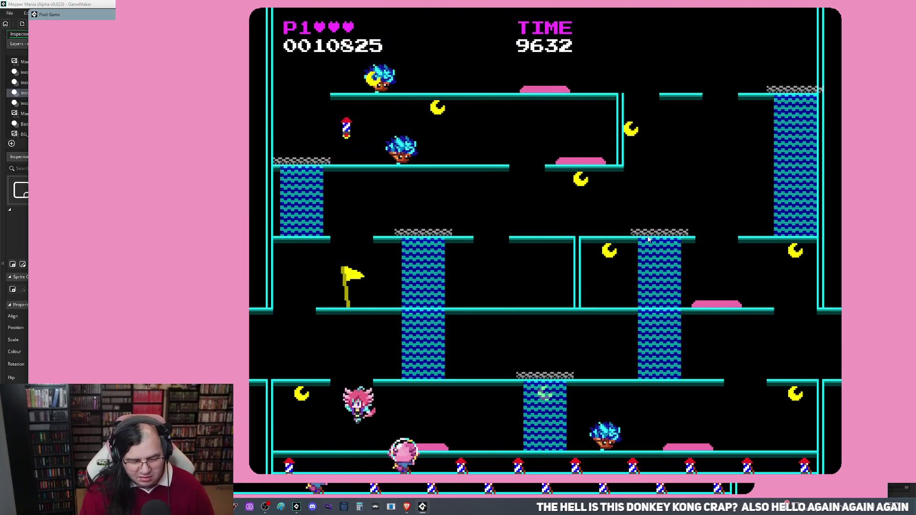
key(Right)
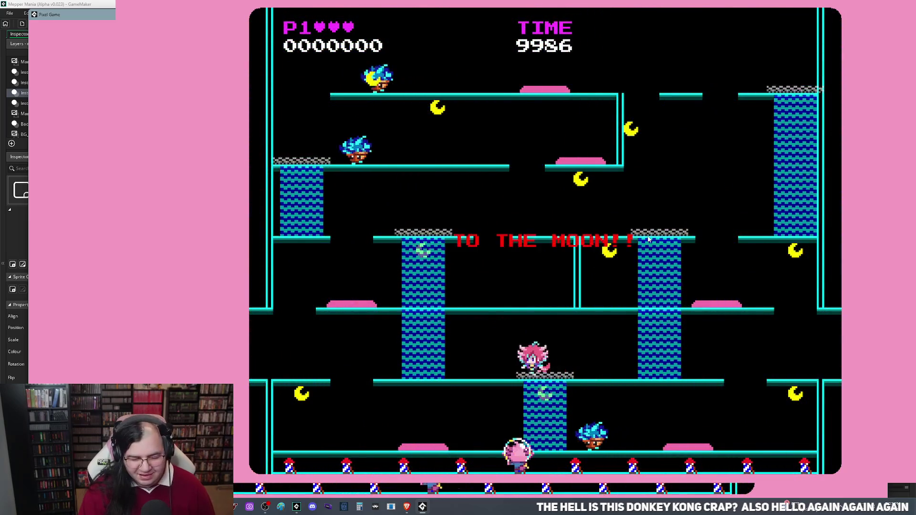
Climb the ladder, bounce near the left platform for points, then drop to the lower-left platform
key(Up)
key(Left)
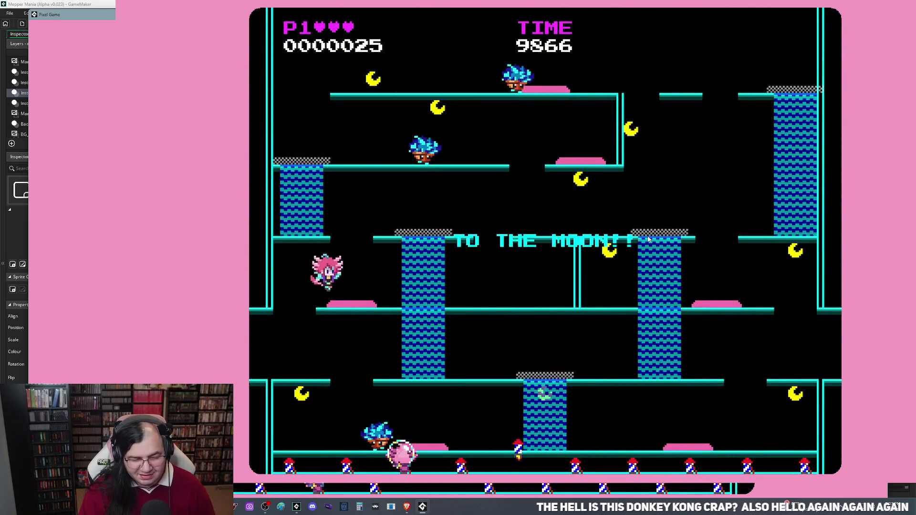
key(space)
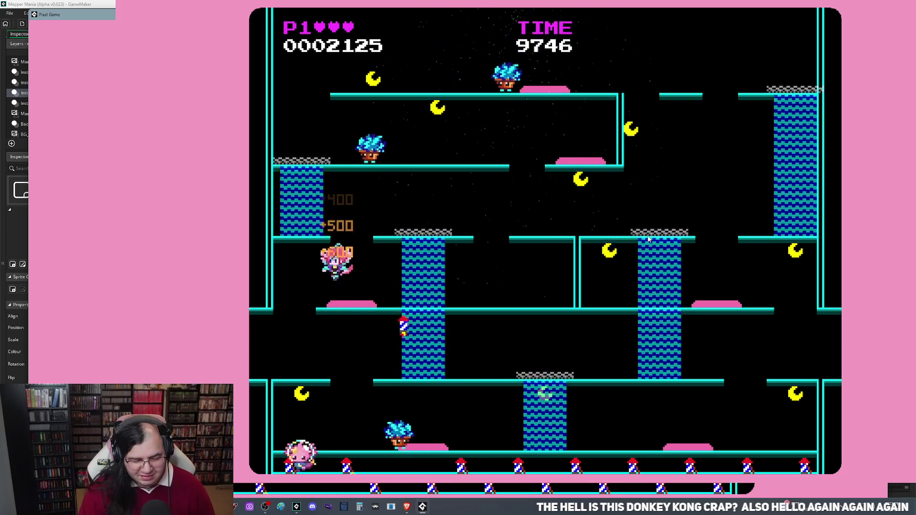
key(Down)
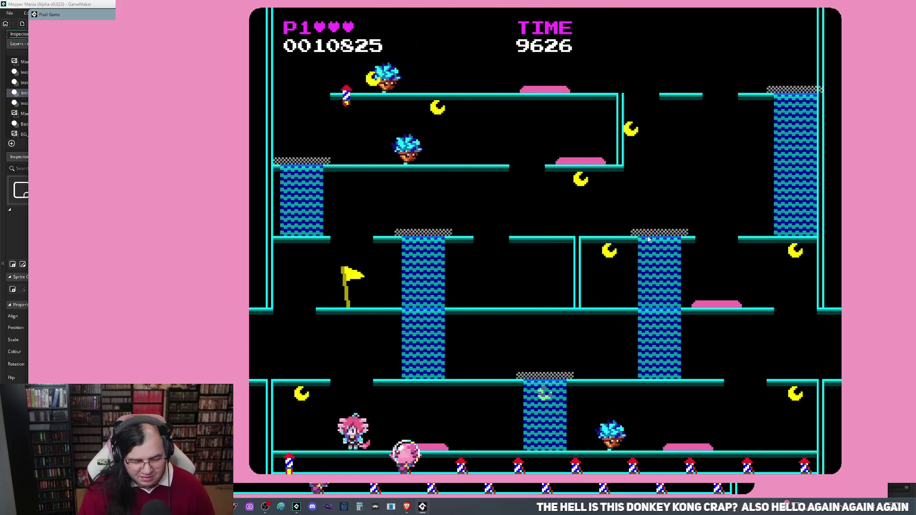
key(Right)
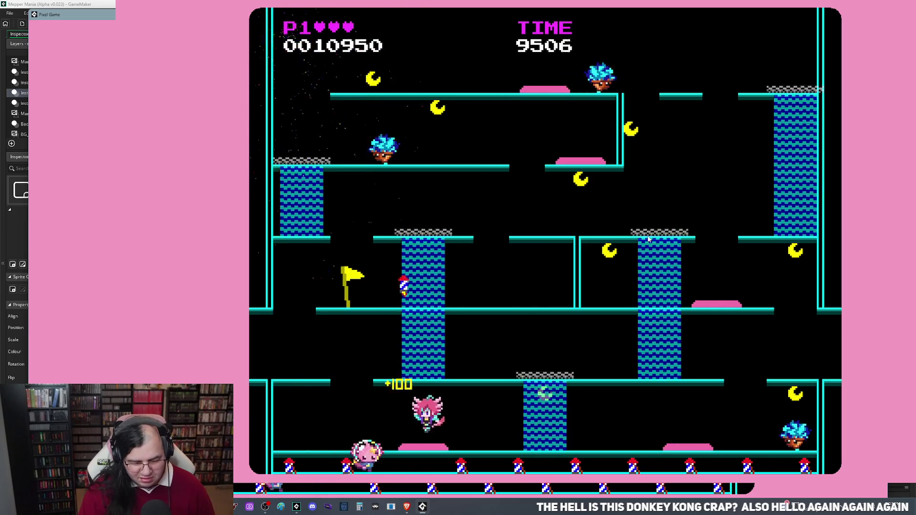
key(space)
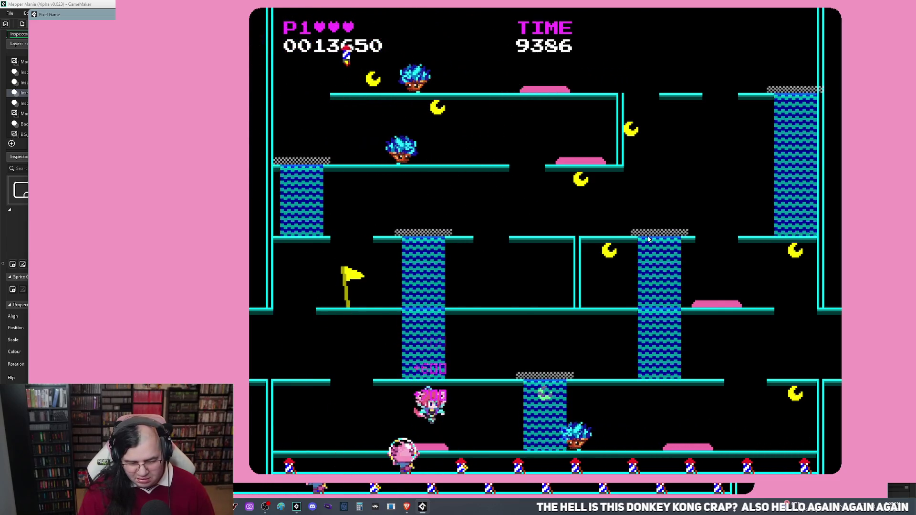
Climb the middle ladder, bounce off the trampoline beside the flag, and run off the edge
key(Right)
key(Up)
key(Right)
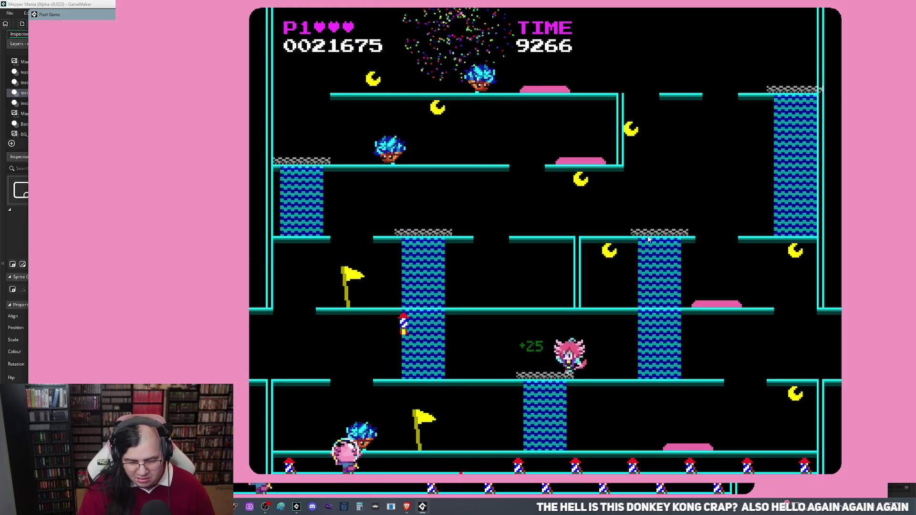
key(Right)
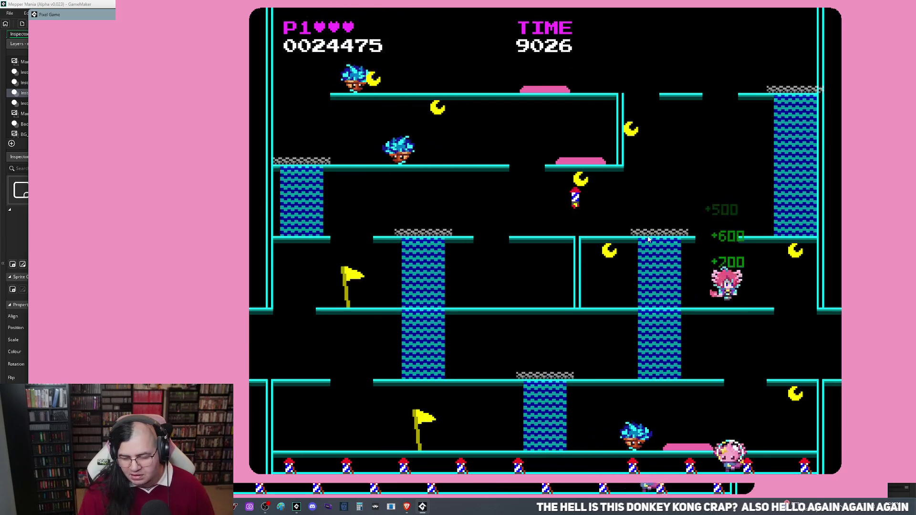
key(Right)
key(Right)
key(Left)
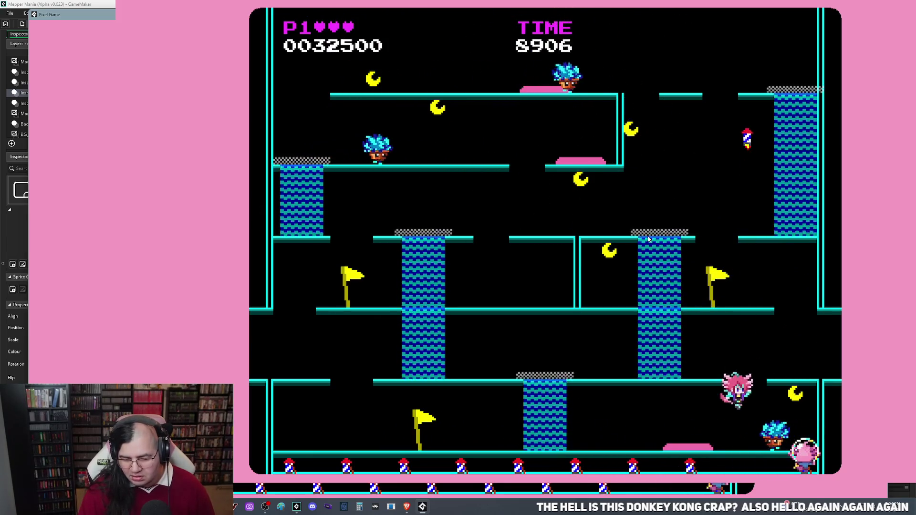
Restart the level with R and jump repeatedly on the left-middle platform
key(r)
key(Return)
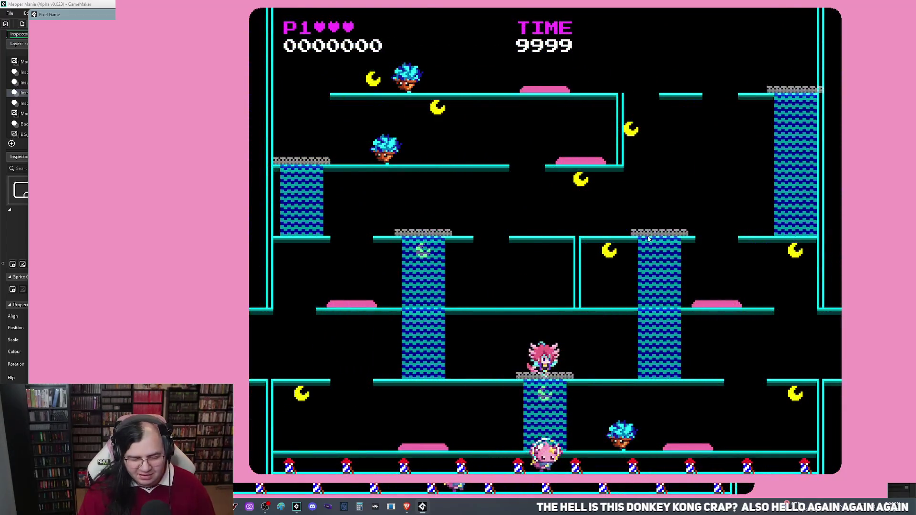
key(Left)
key(Left)
key(space)
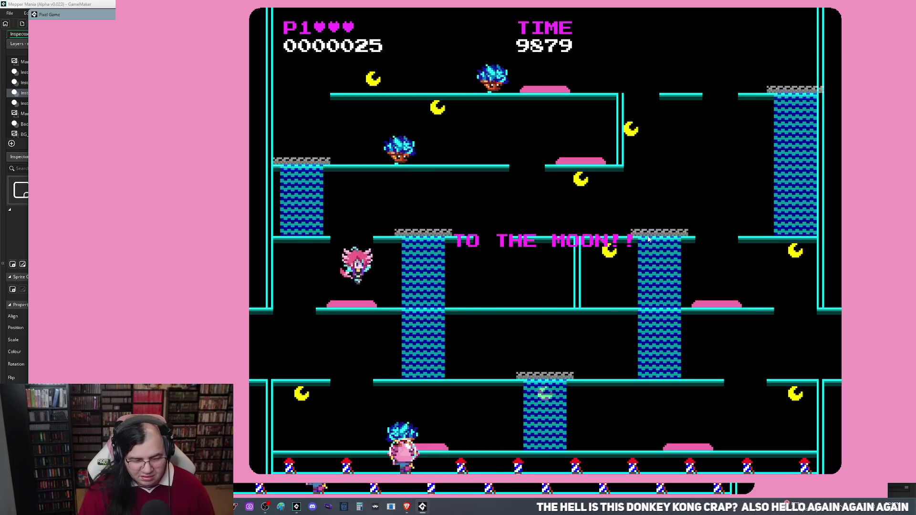
key(space)
key(space)
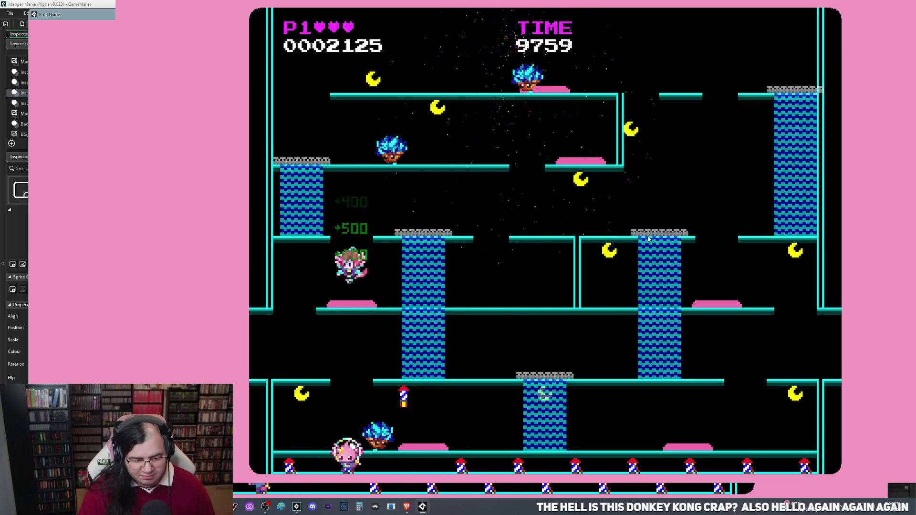
Drop to the lower platforms collecting points, then abandon the run and restart from zero
key(Left)
key(Right)
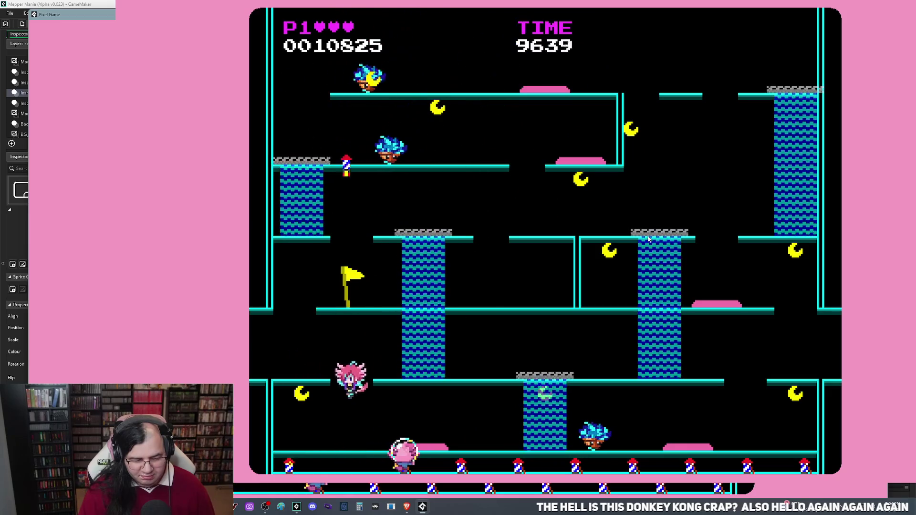
key(Left)
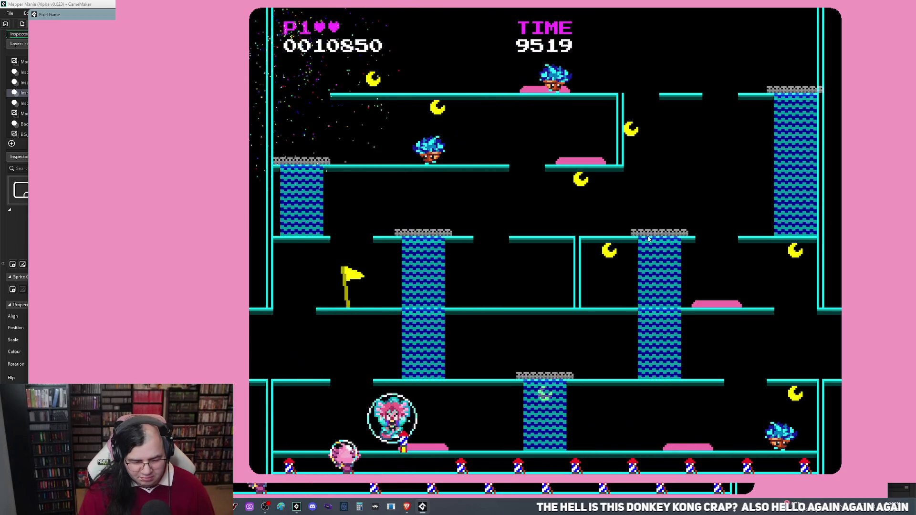
key(Return)
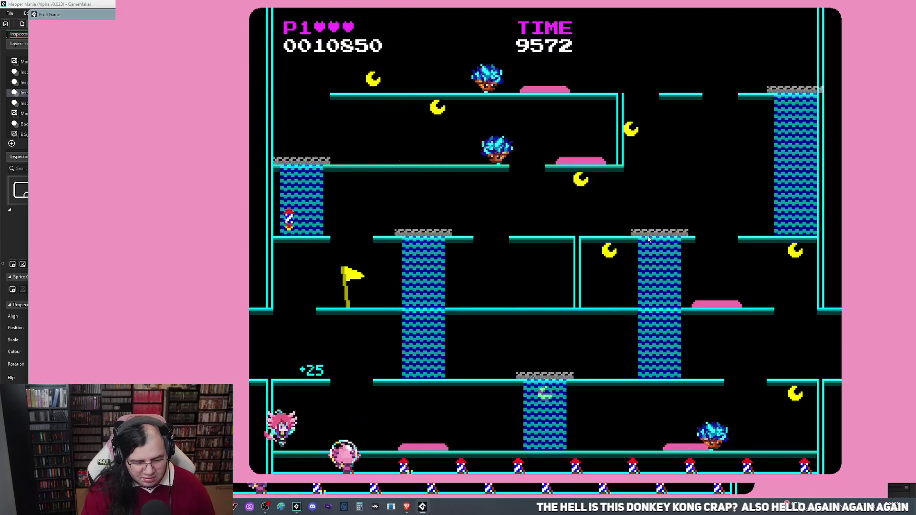
key(Return)
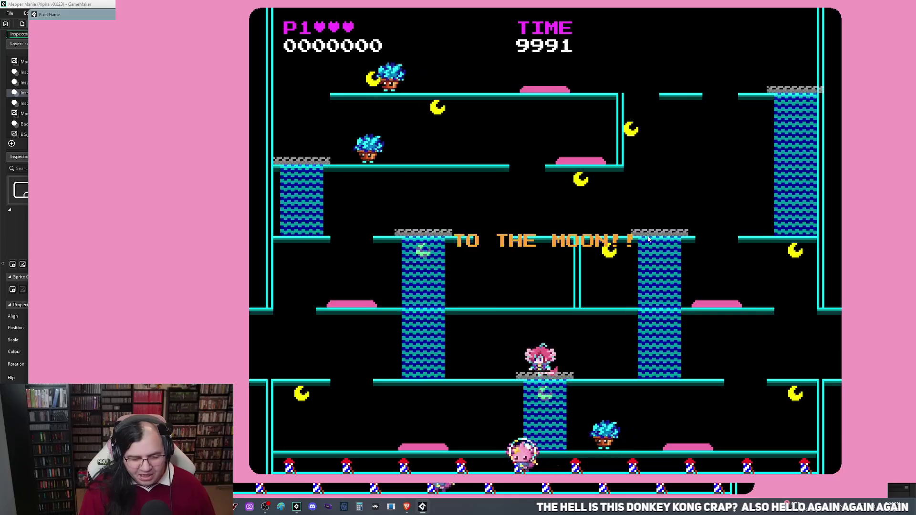
Climb the left geyser column, chain enemy bonuses on the upper platform, then drop to the bottom platform
key(Left)
key(Up)
key(Left)
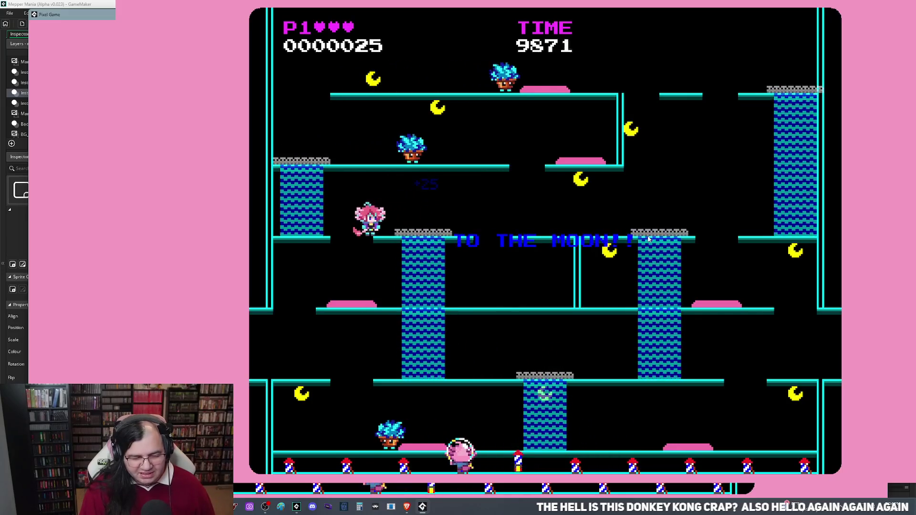
key(Up)
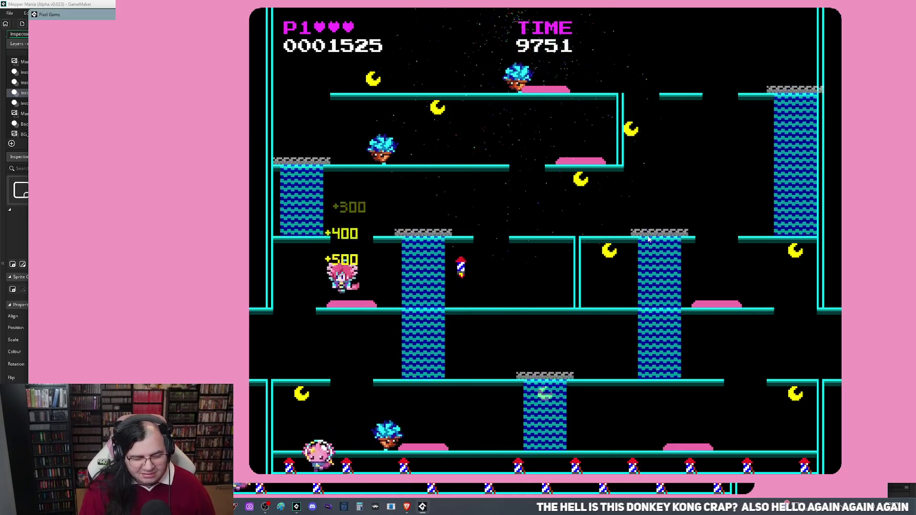
key(Left)
key(Right)
key(Right)
key(Left)
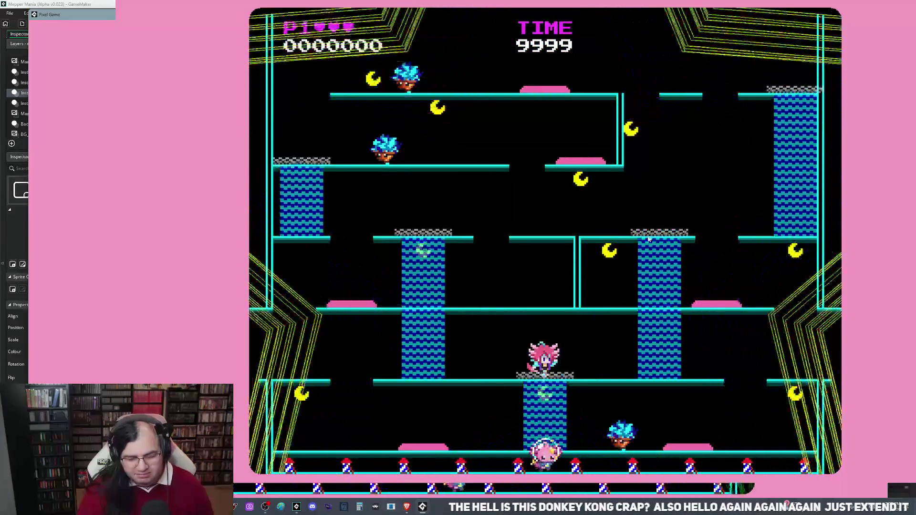
Launch up through the geyser, stomp enemies while falling, then drop to the bottom floor
key(Left)
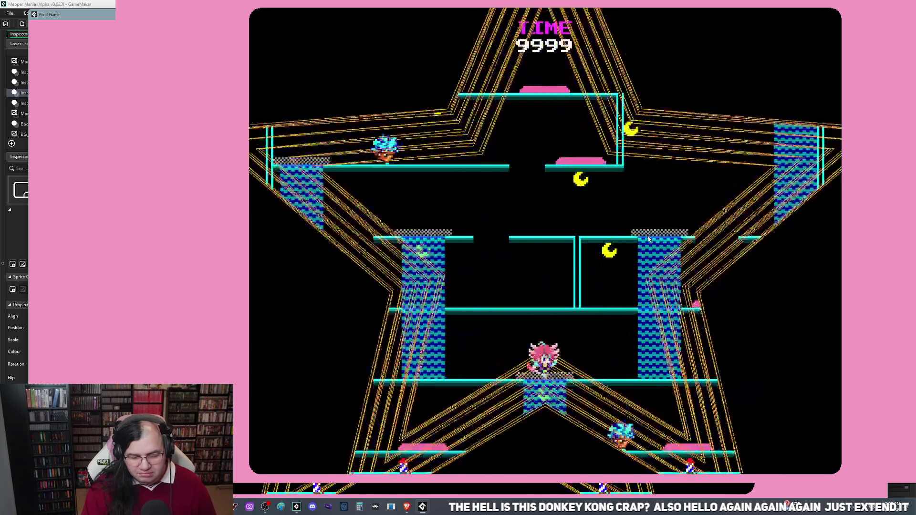
key(Left)
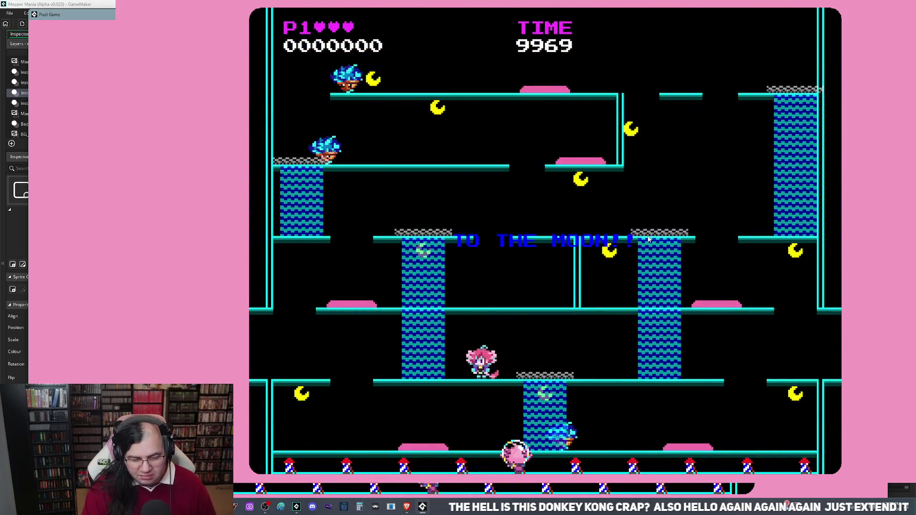
key(Left)
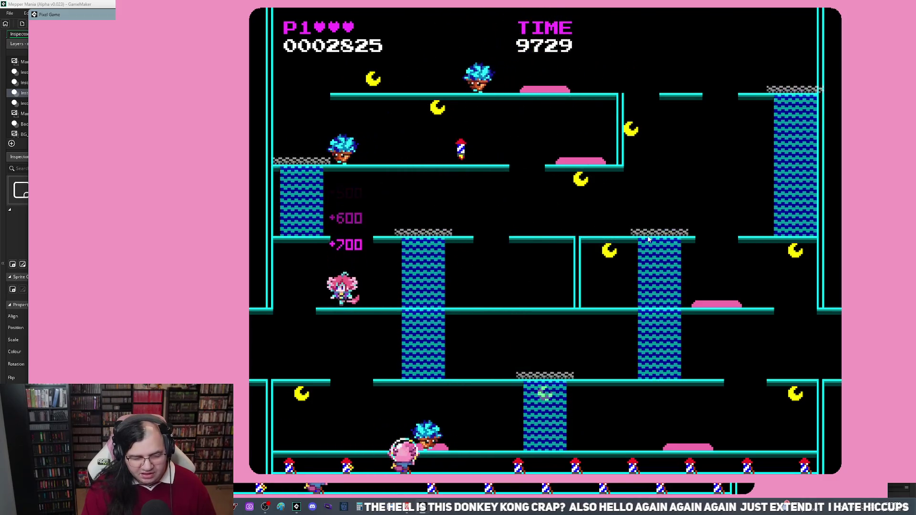
key(Left)
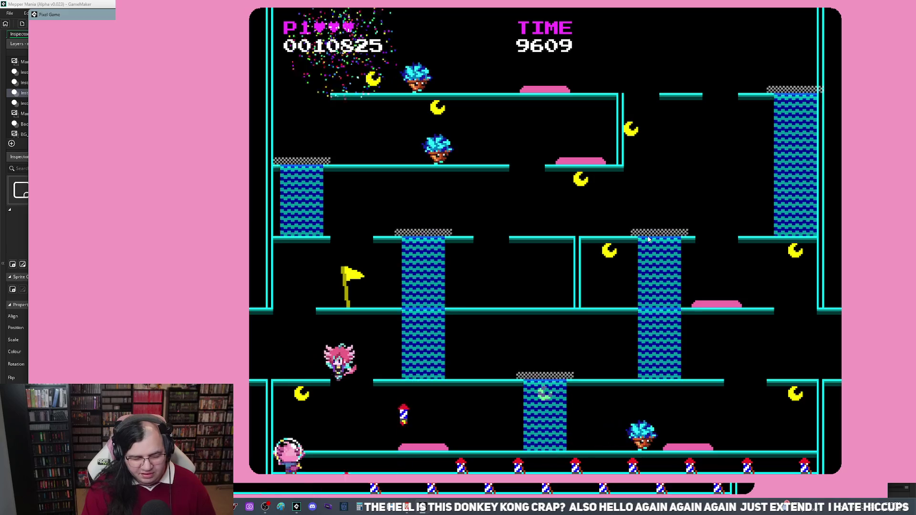
key(Right)
key(Right)
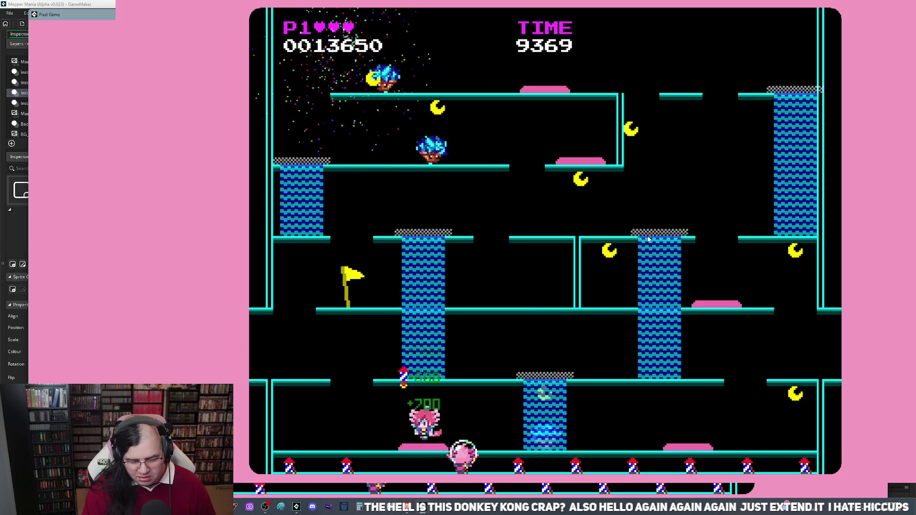
Jump right onto the middle platform collecting bonuses up to 32525 points, then exit to the title screen
key(Right)
key(Right)
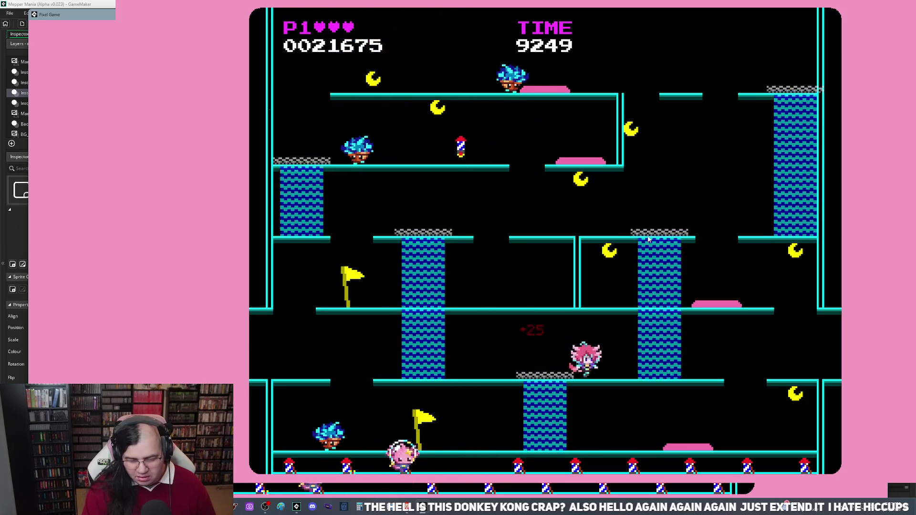
key(Right)
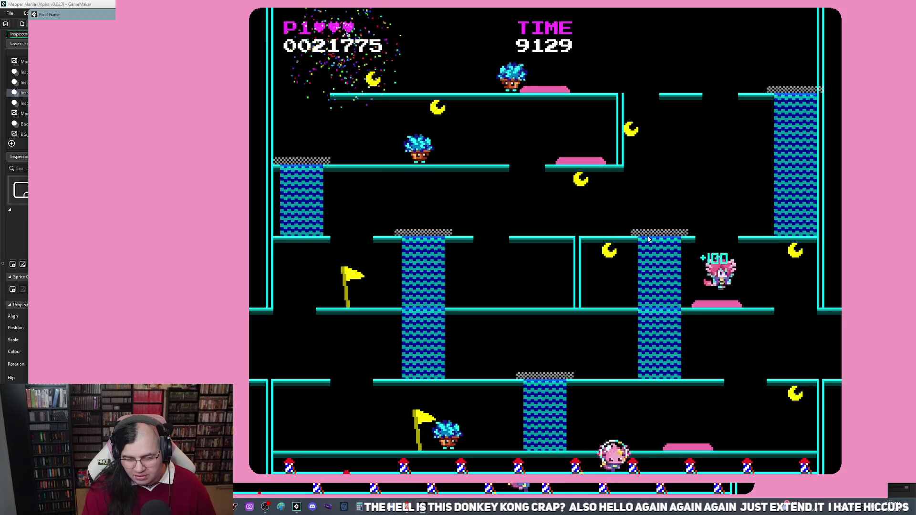
key(Right)
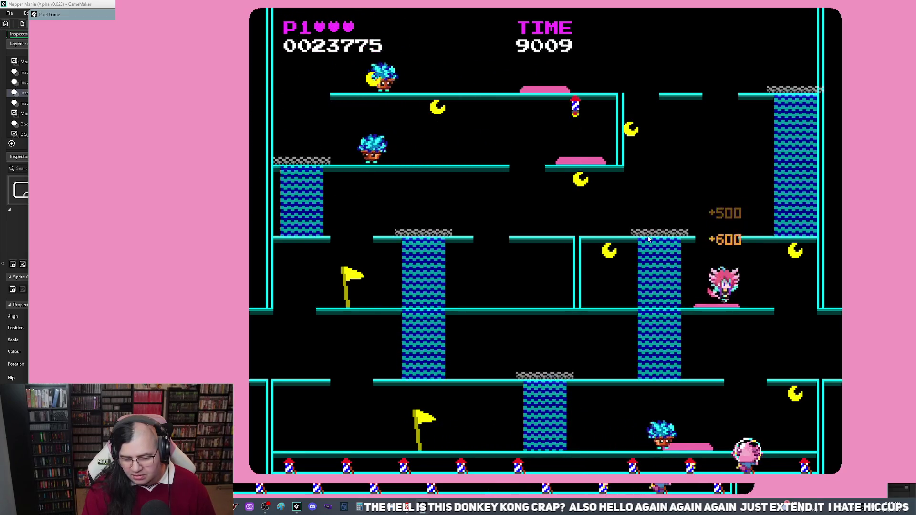
key(Right)
key(Right)
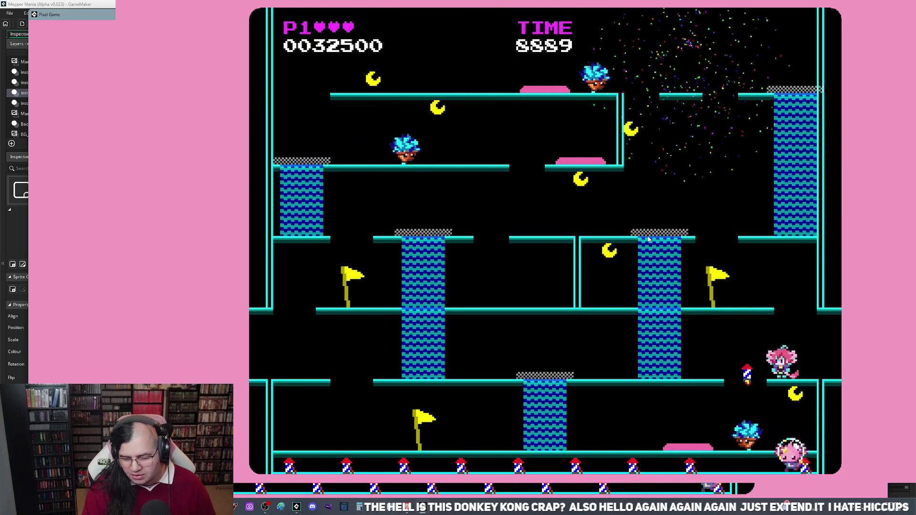
key(Right)
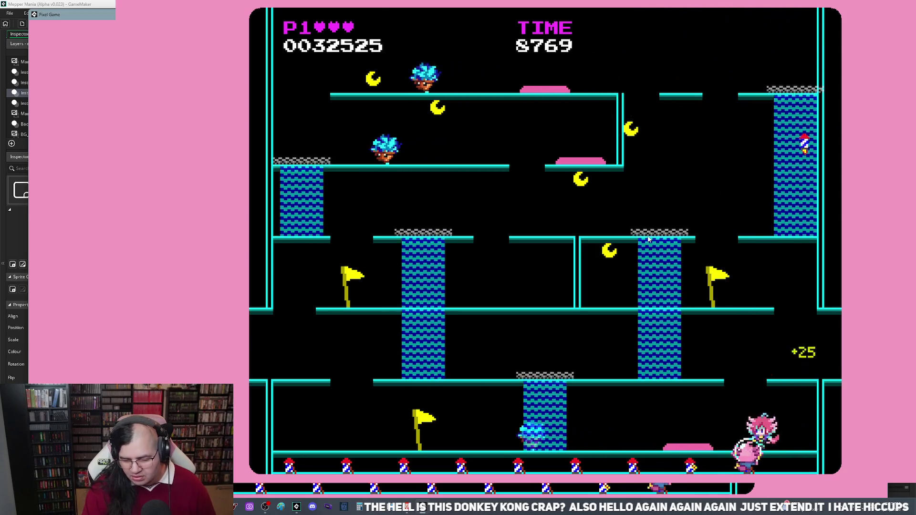
key(Escape)
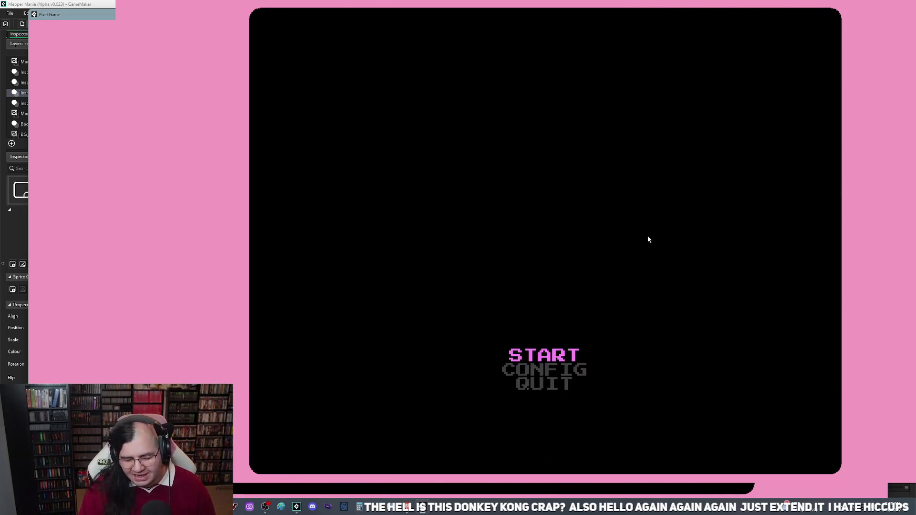
Restart Glacial Geysers, hop onto the platform below for combo points, and drop to the bottom floor
key(Return)
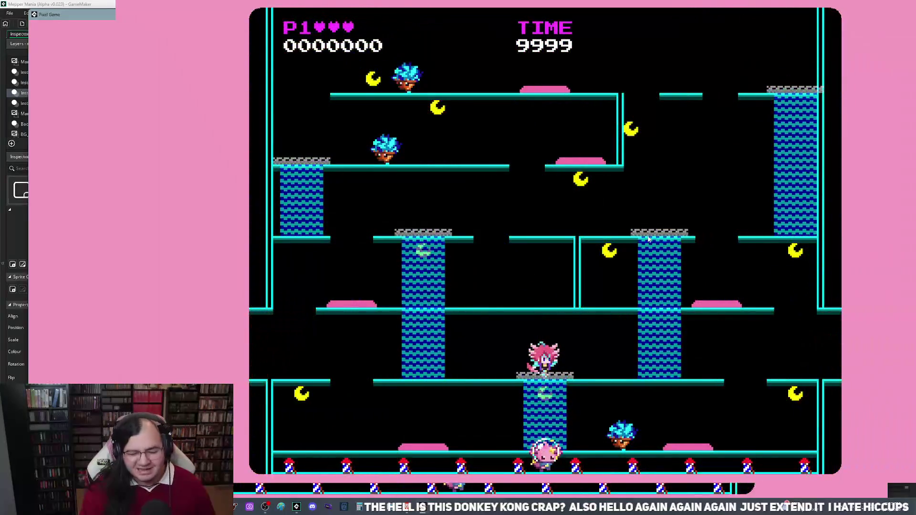
key(Left)
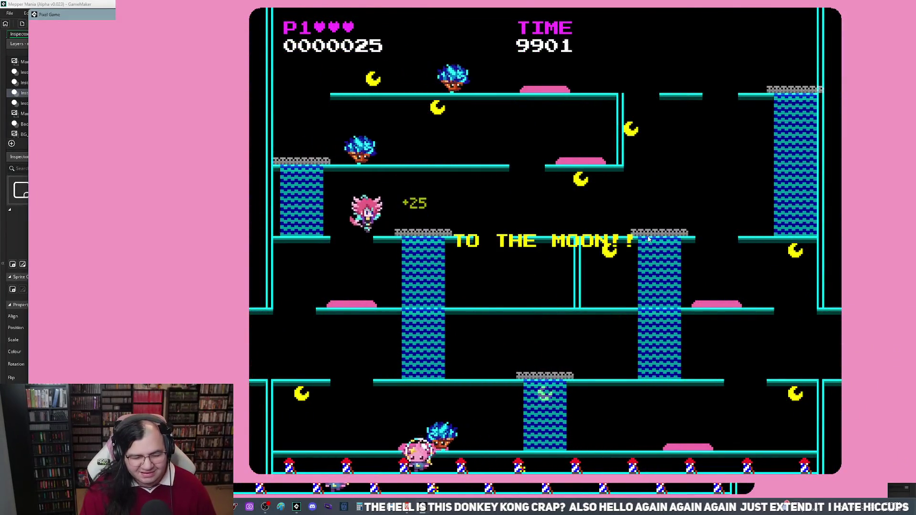
key(space)
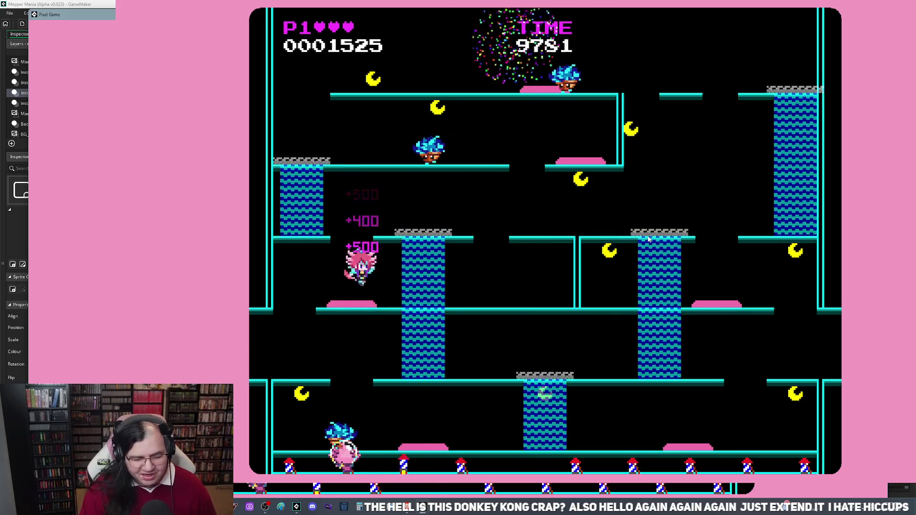
key(Left)
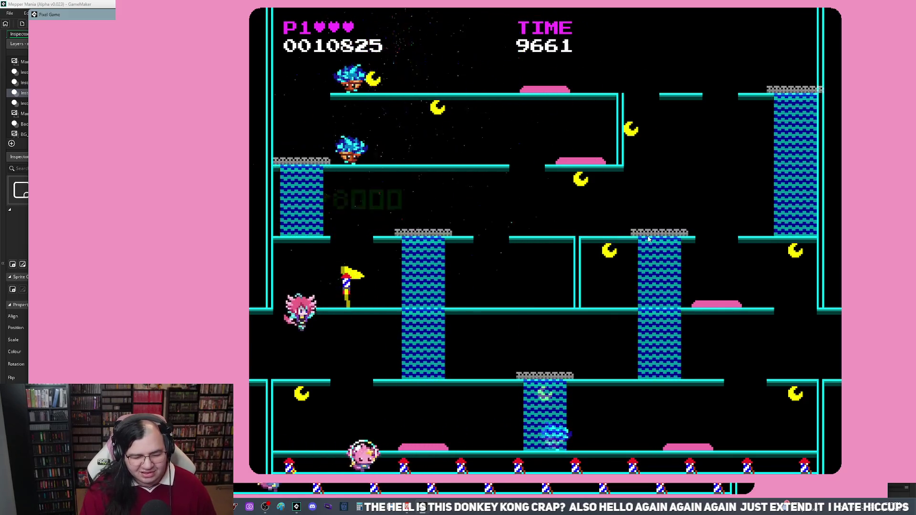
key(Right)
key(Left)
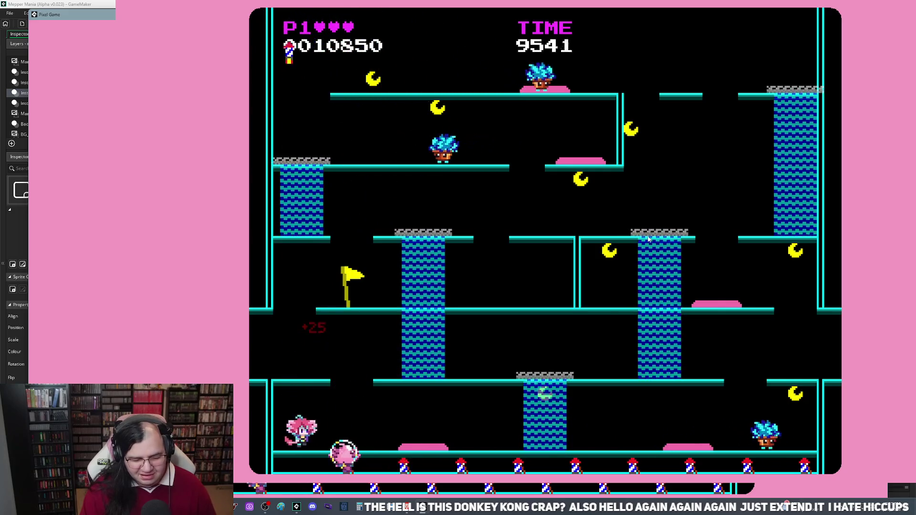
Jump near the geyser column up to the upper platform, bounce, then drop off its right edge
key(Right)
key(space)
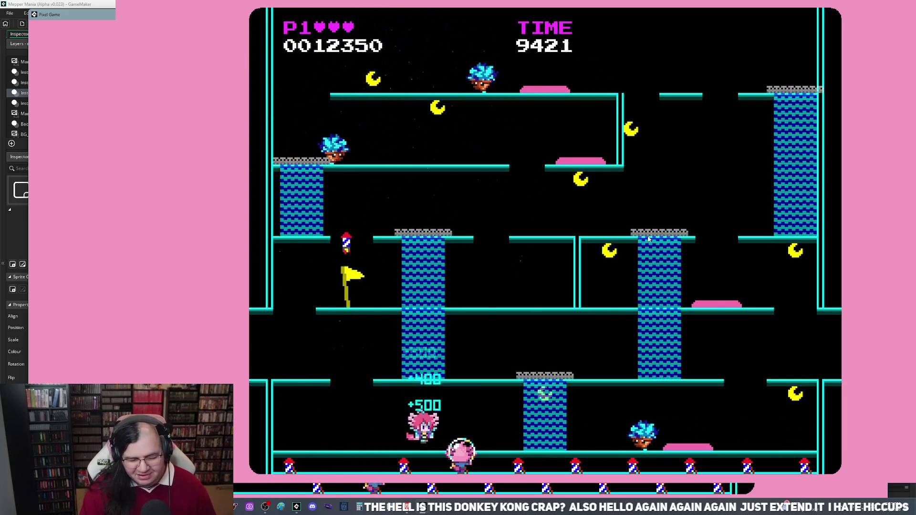
key(Left)
key(Right)
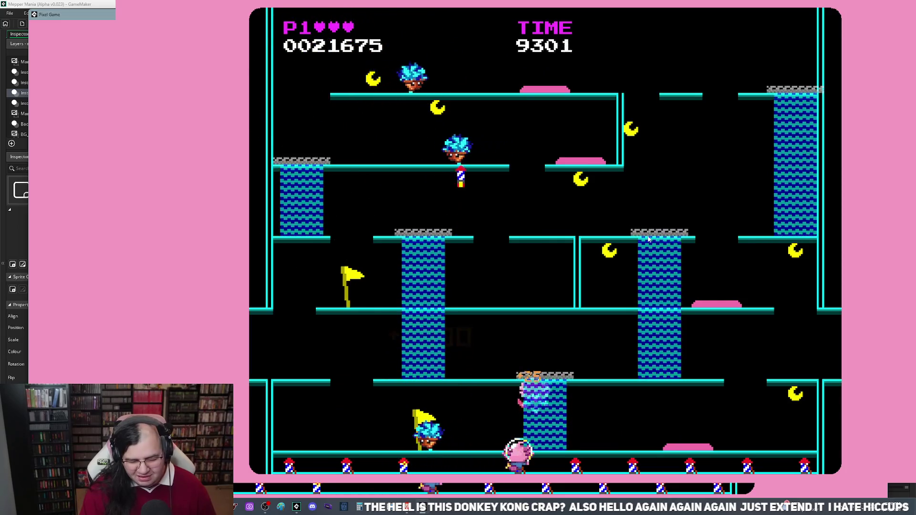
key(Right)
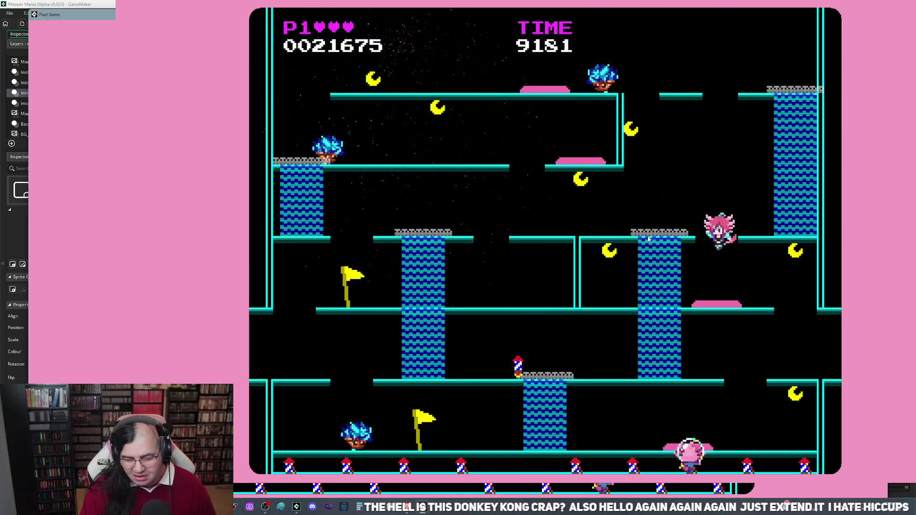
key(space)
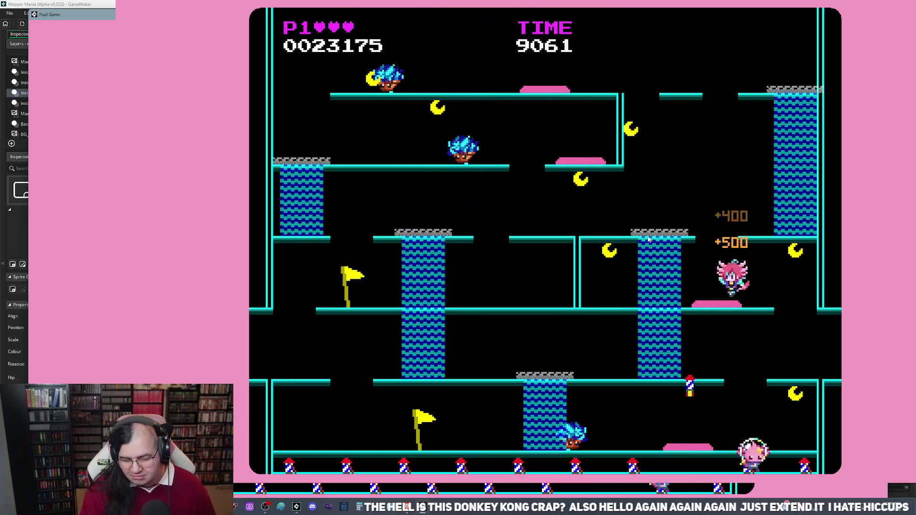
key(Right)
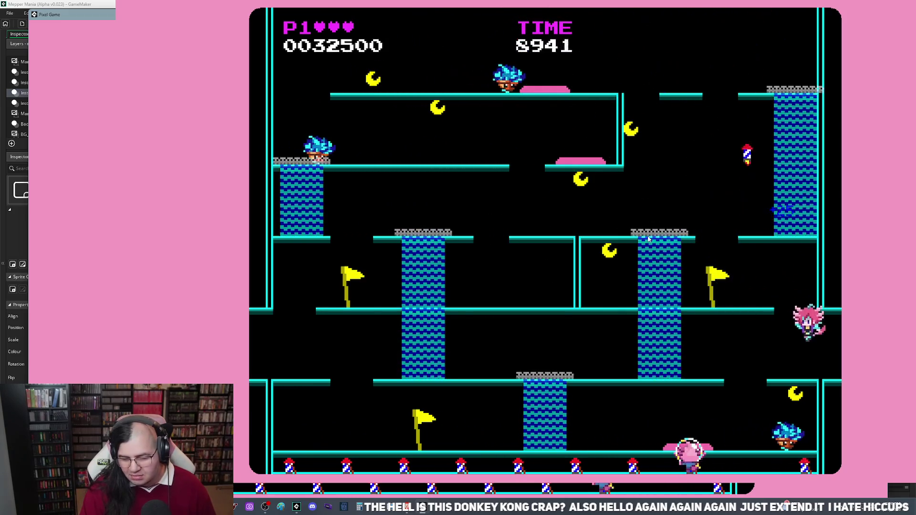
Return to the bottom floor and walk the bubble player left and right, dodging hazards
key(Left)
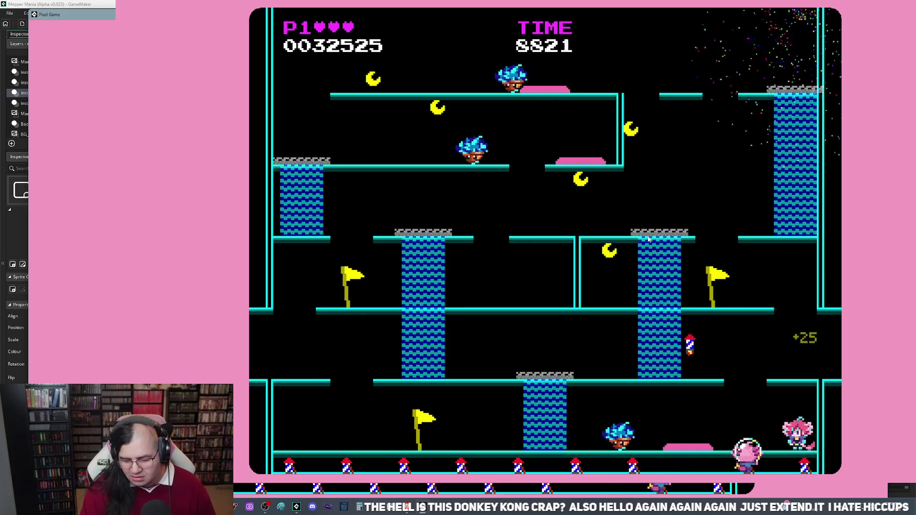
key(space)
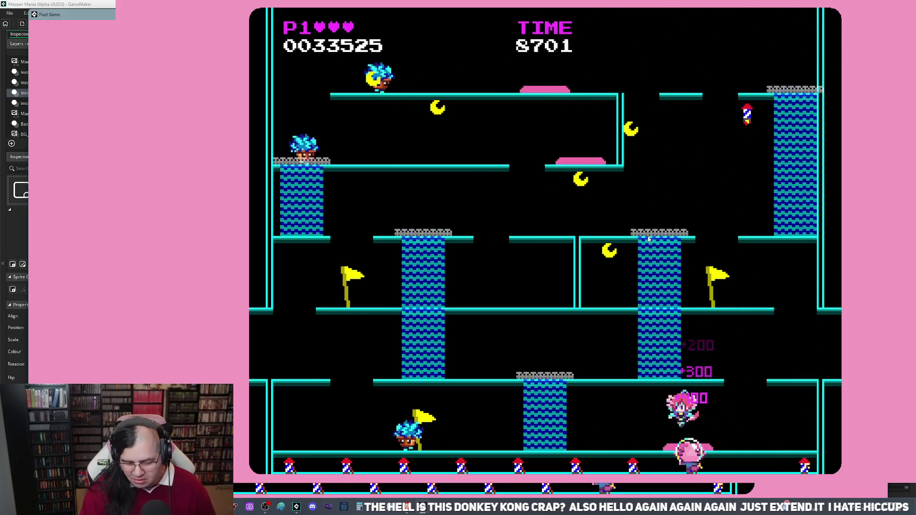
key(Left)
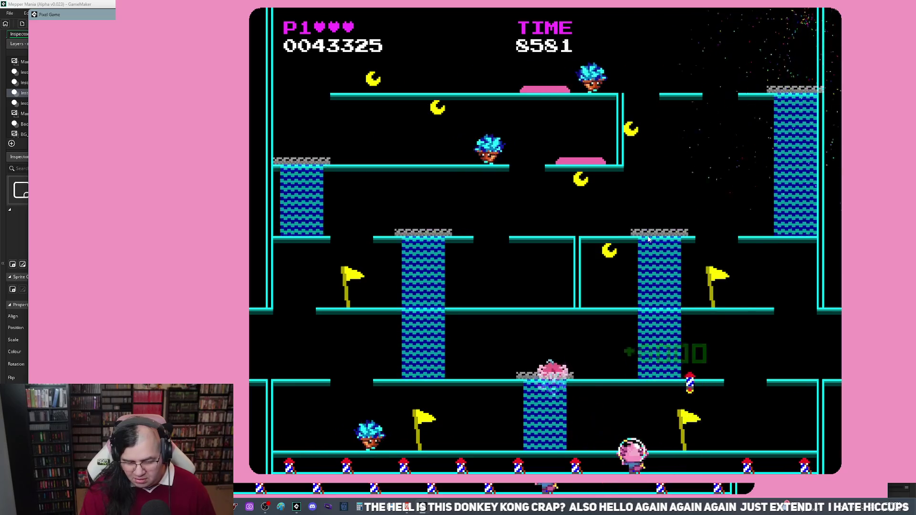
key(Left)
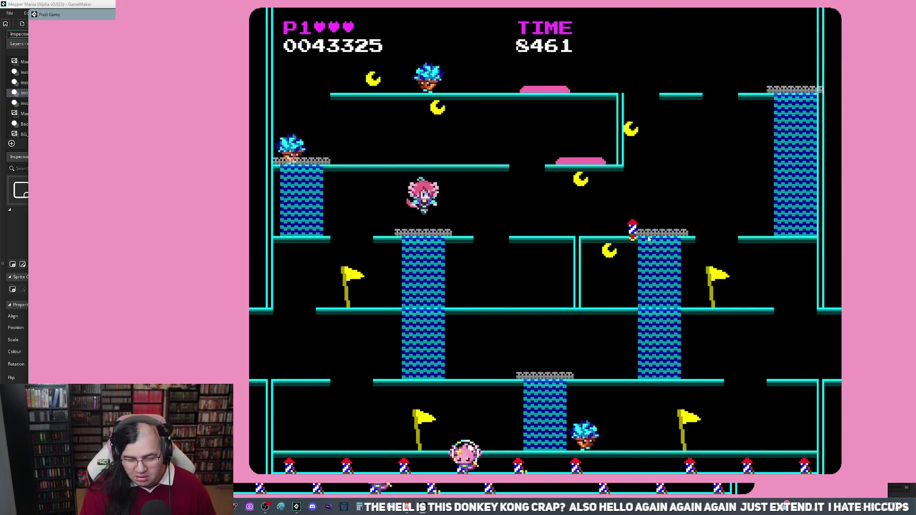
key(Left)
key(Right)
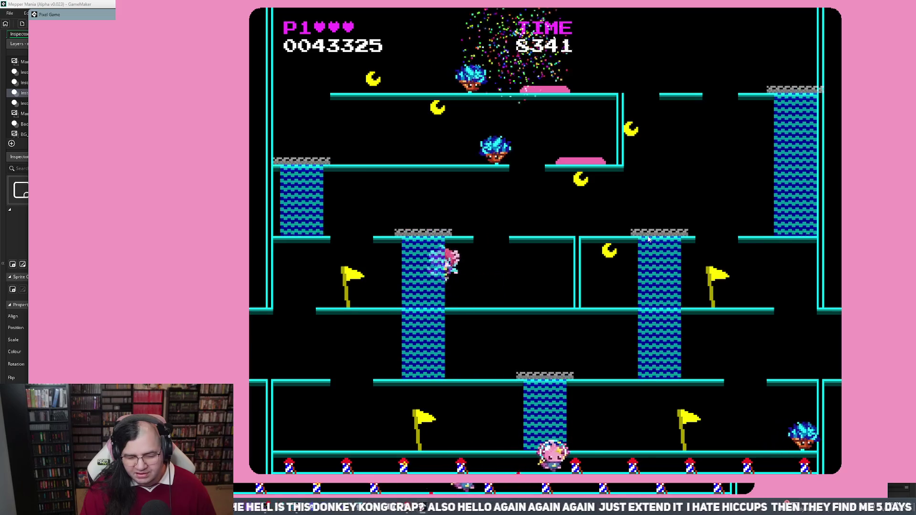
key(Right)
key(Left)
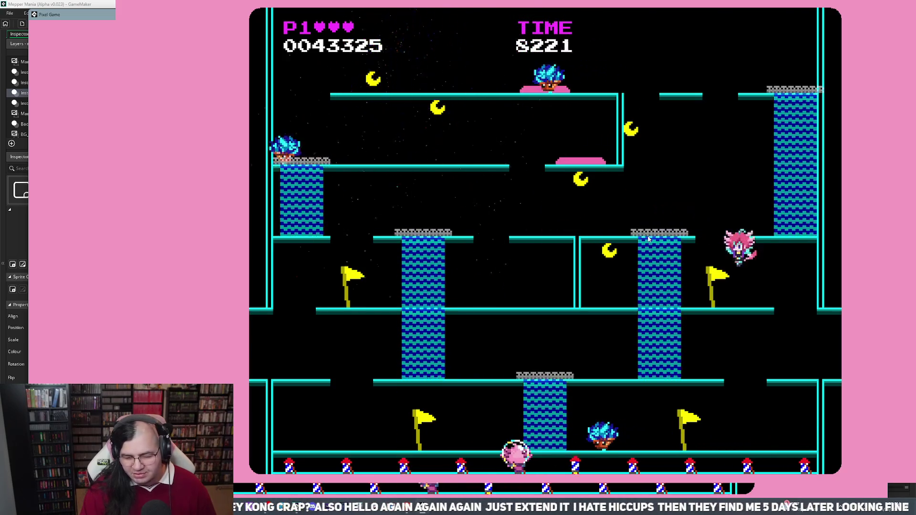
Run the bubble player back and forth across the floor up to 54225 points, then quit to the title menu
key(Right)
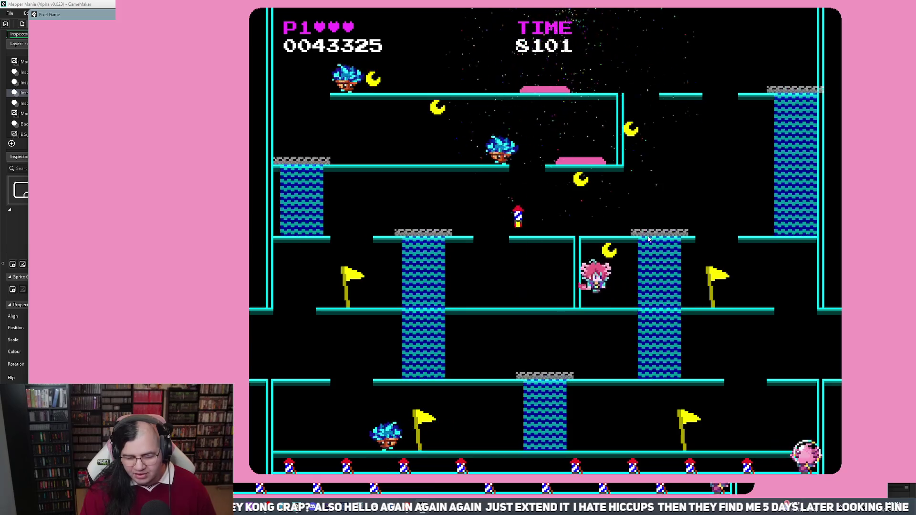
key(Left)
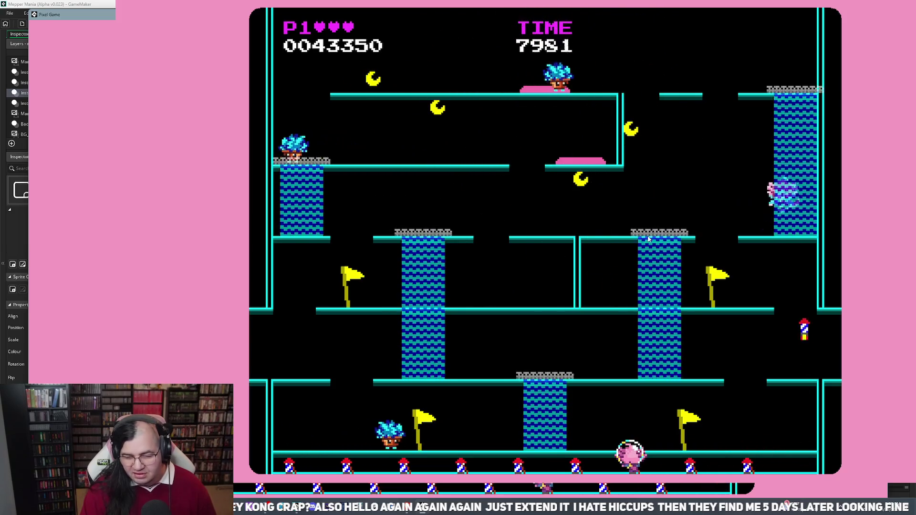
key(Right)
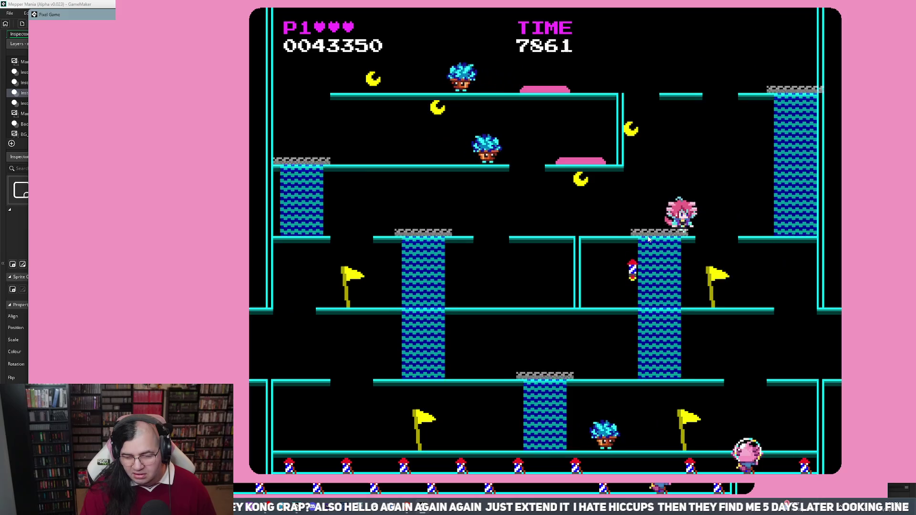
key(Left)
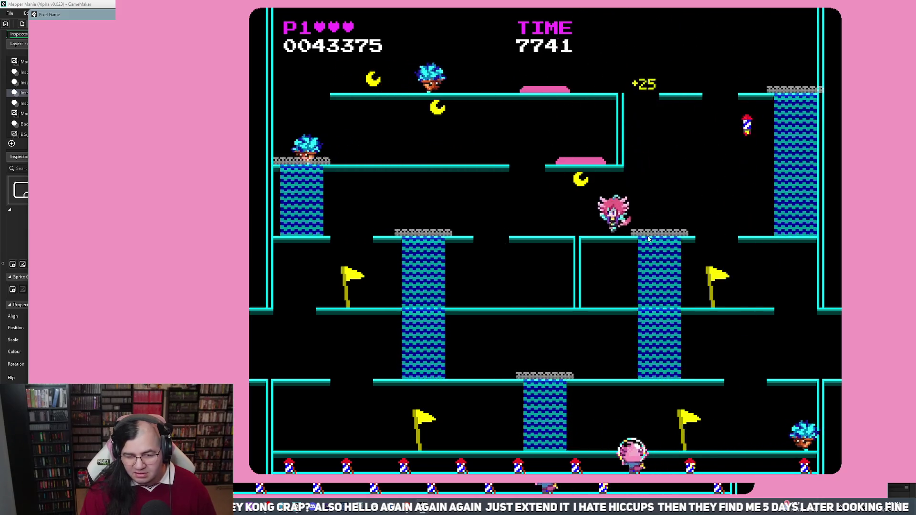
key(Left)
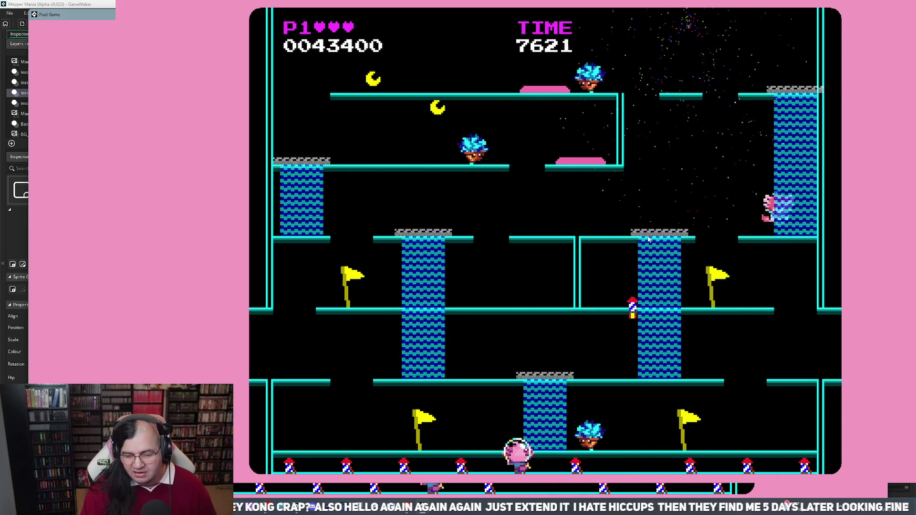
key(Right)
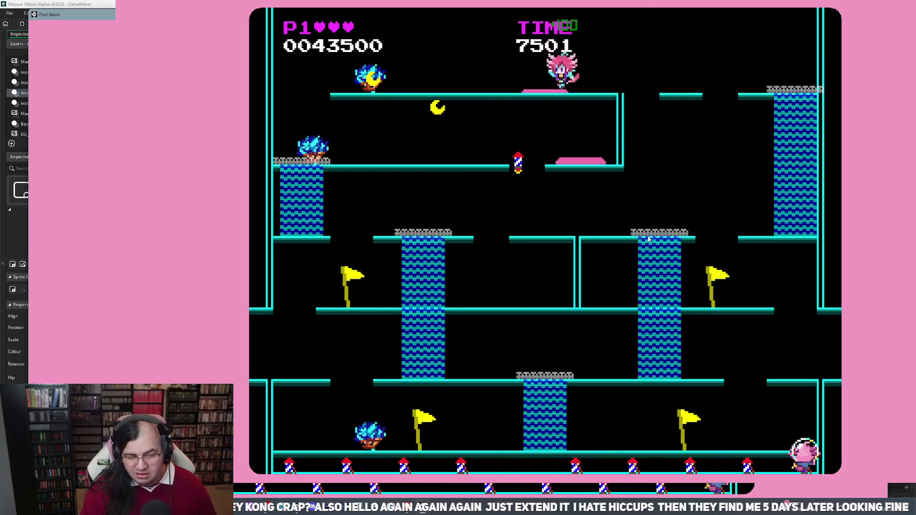
key(Left)
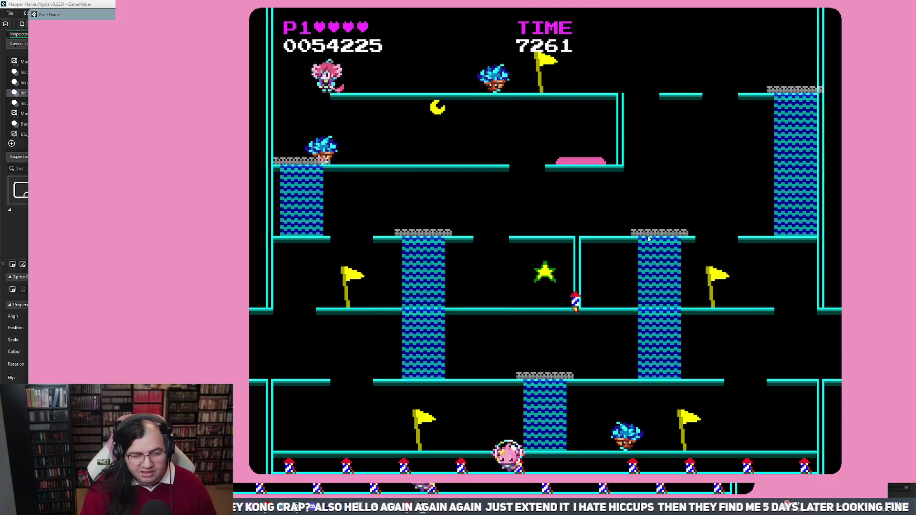
key(Left)
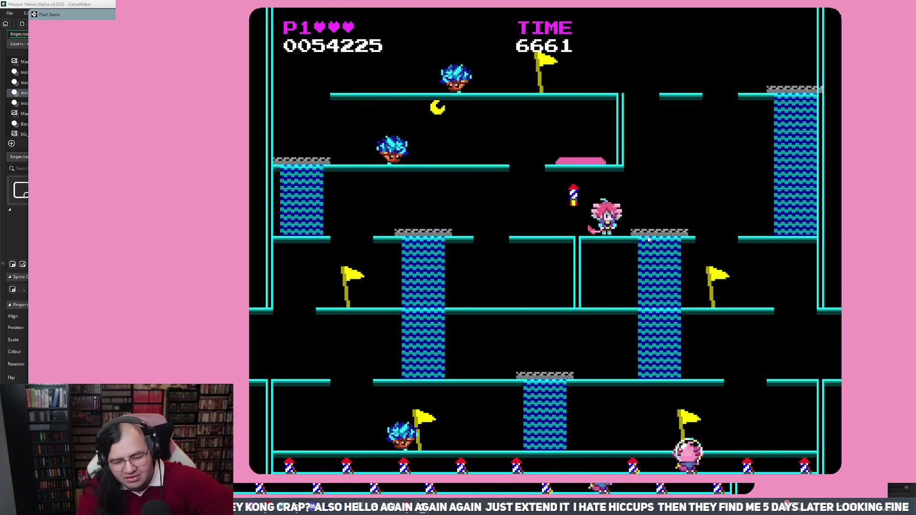
key(Escape)
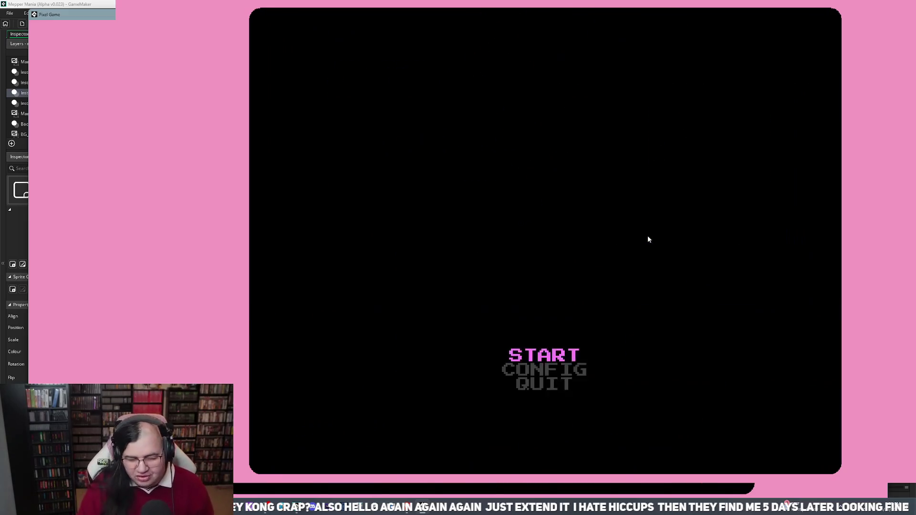
Start and restart Glacial Geysers, climb to the upper-left platform, drop to the floor, and begin a fresh attempt
key(Return)
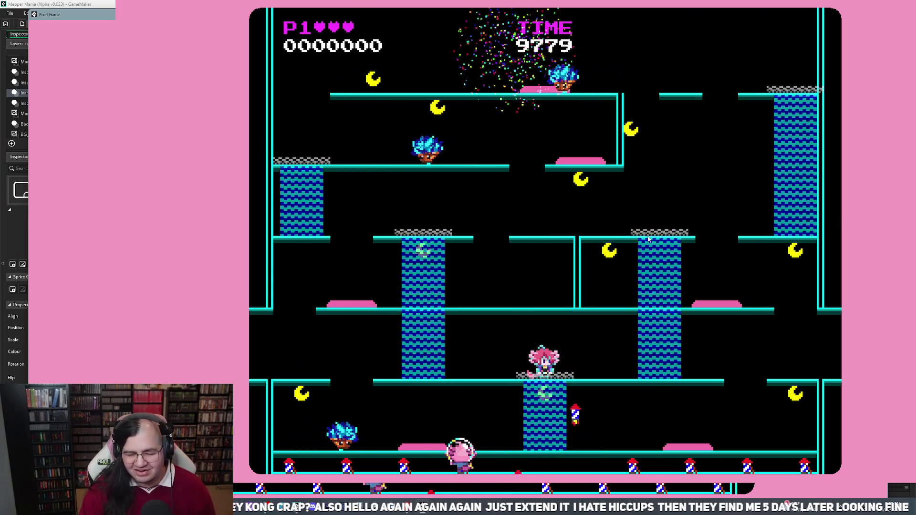
key(Return)
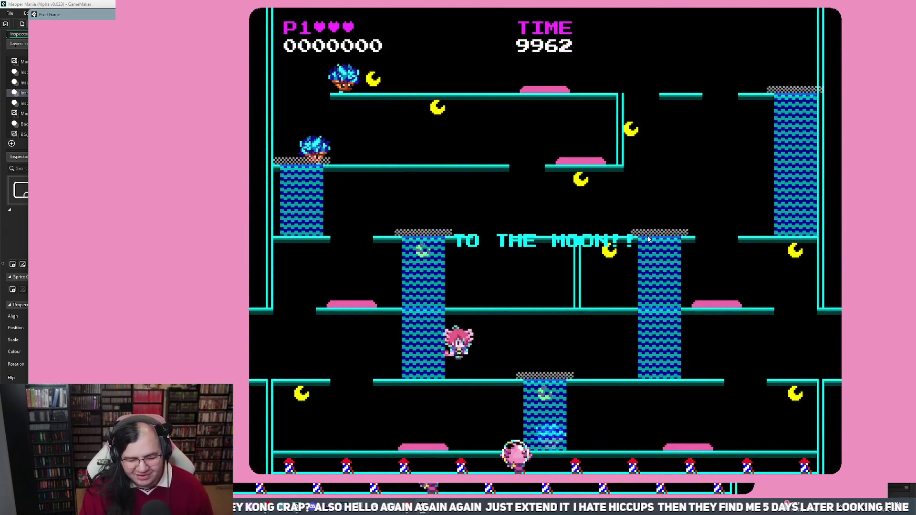
key(Up)
key(Left)
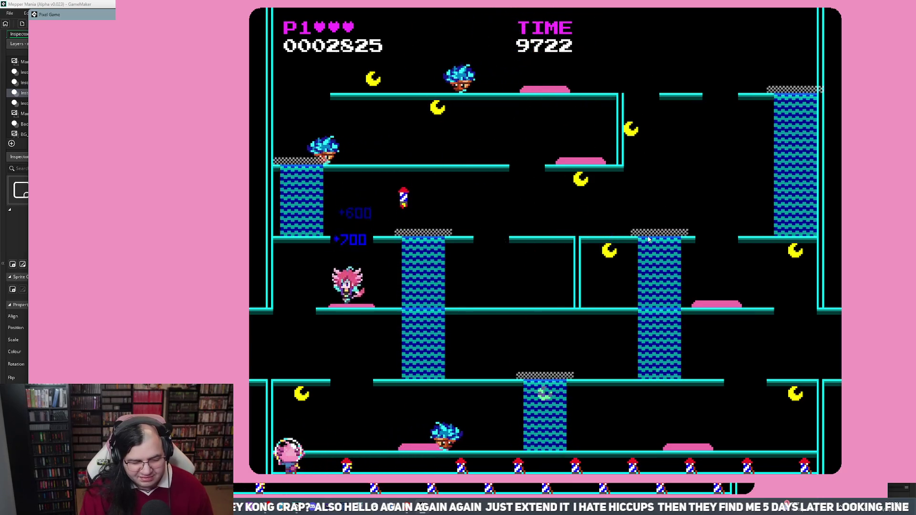
key(Left)
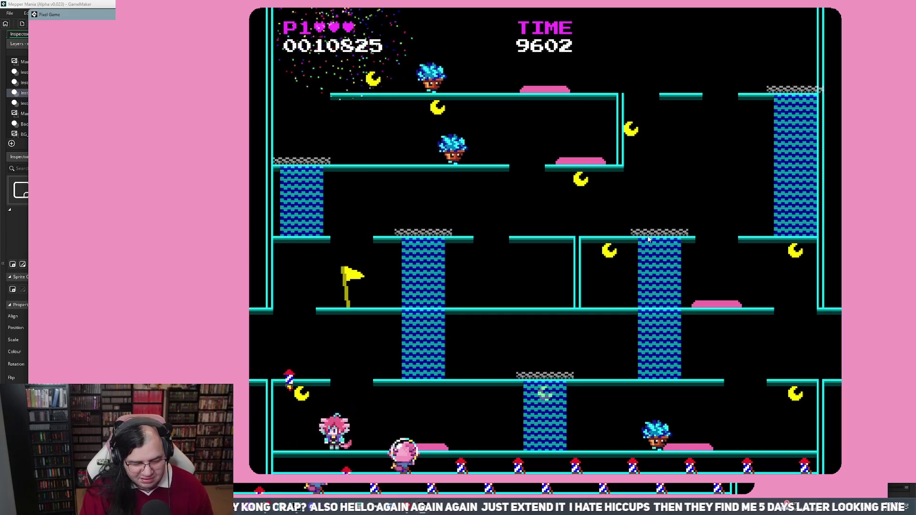
key(Right)
key(Return)
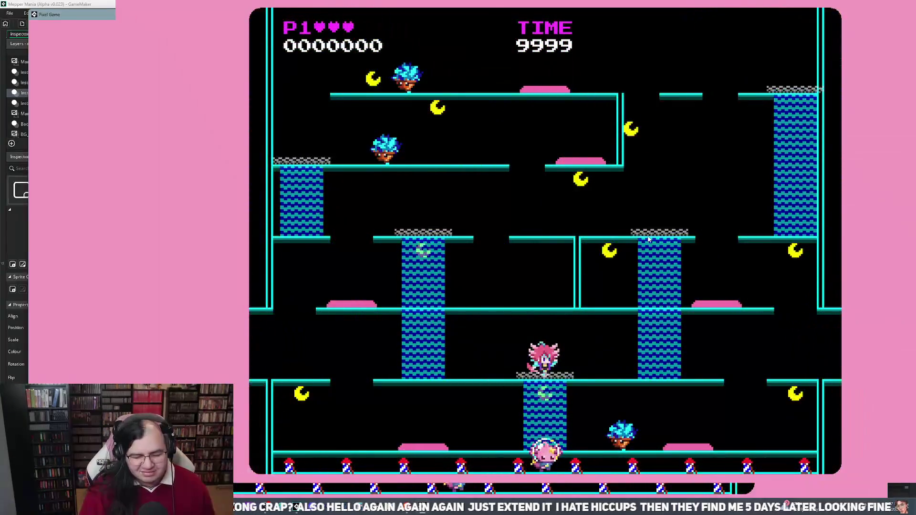
Climb the ladder, restart with R, walk the bubble player left to 43325 points, then exit to the title menu
key(Left)
key(Up)
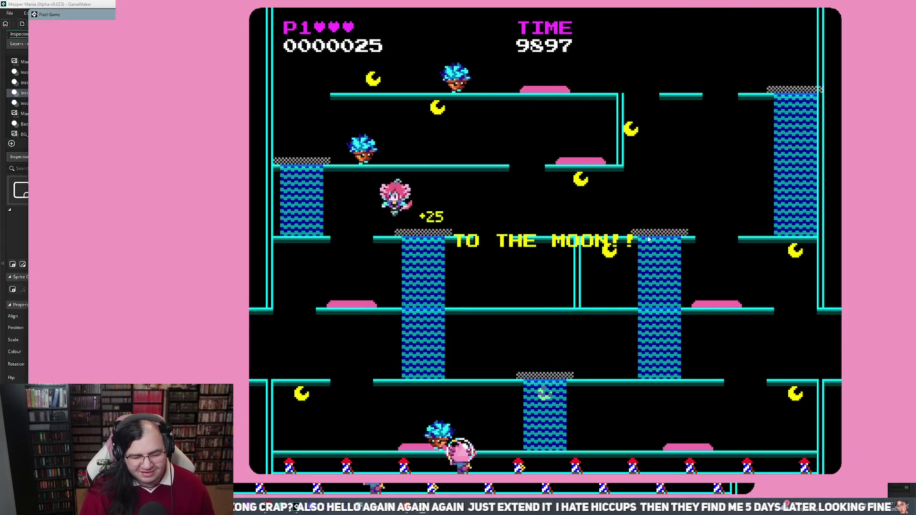
key(Left)
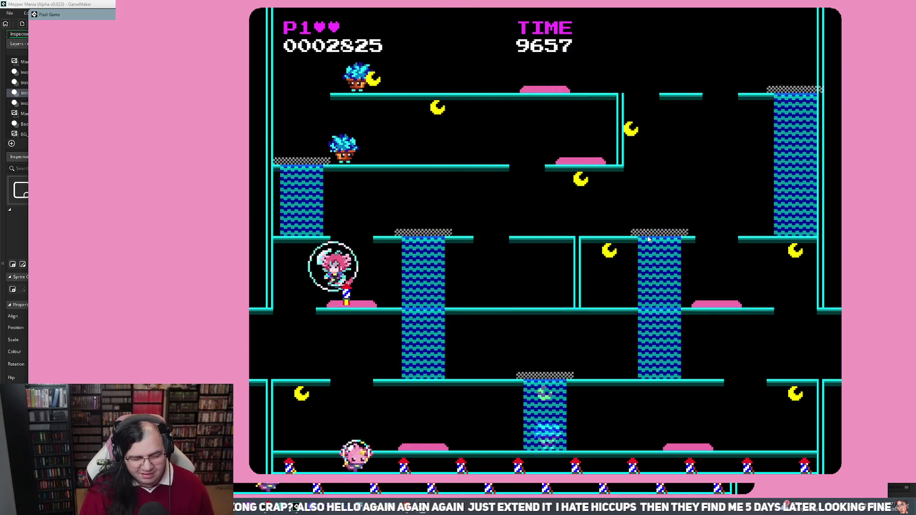
key(r)
key(Return)
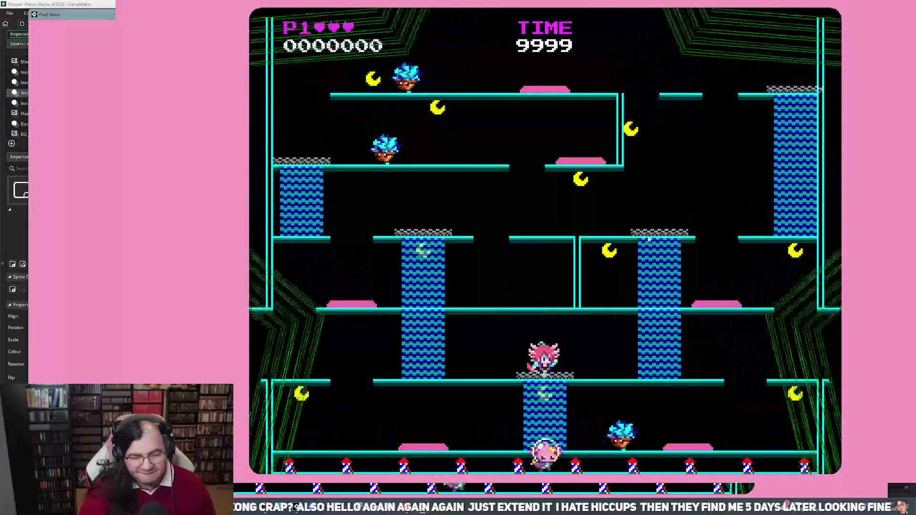
key(Left)
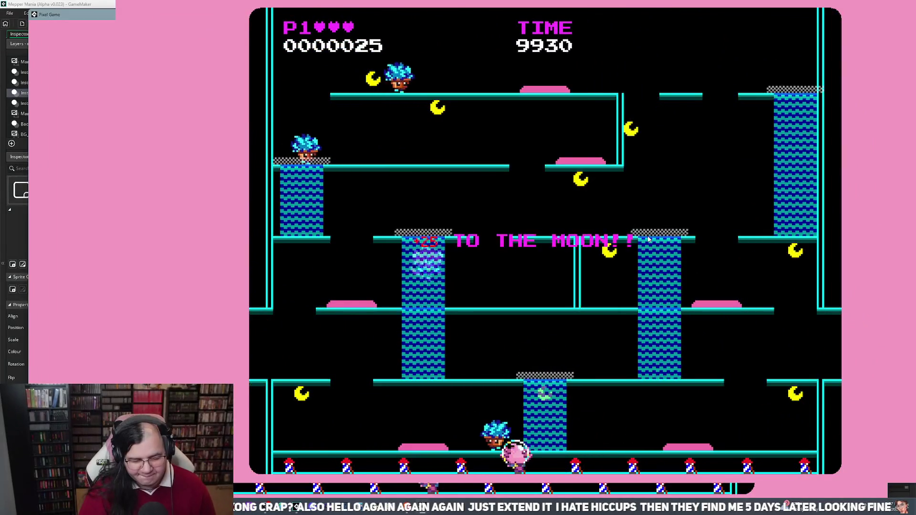
key(Left)
key(Left)
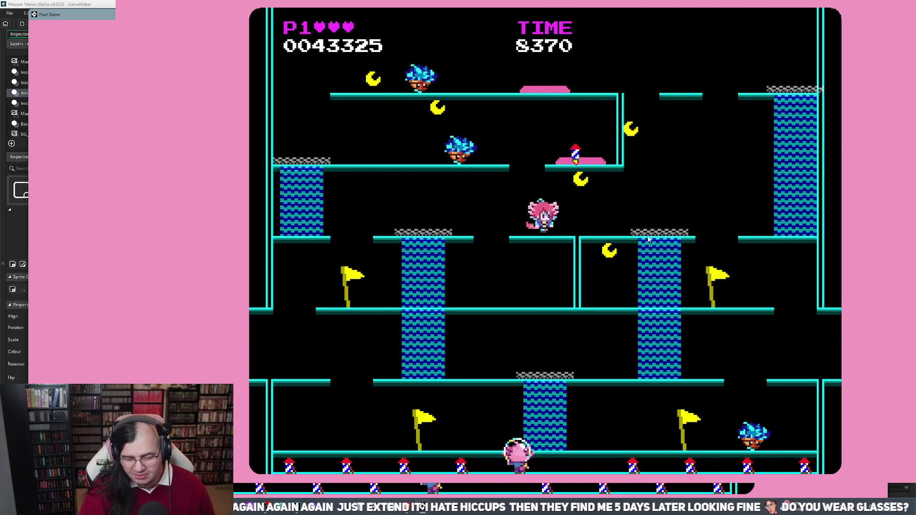
key(Escape)
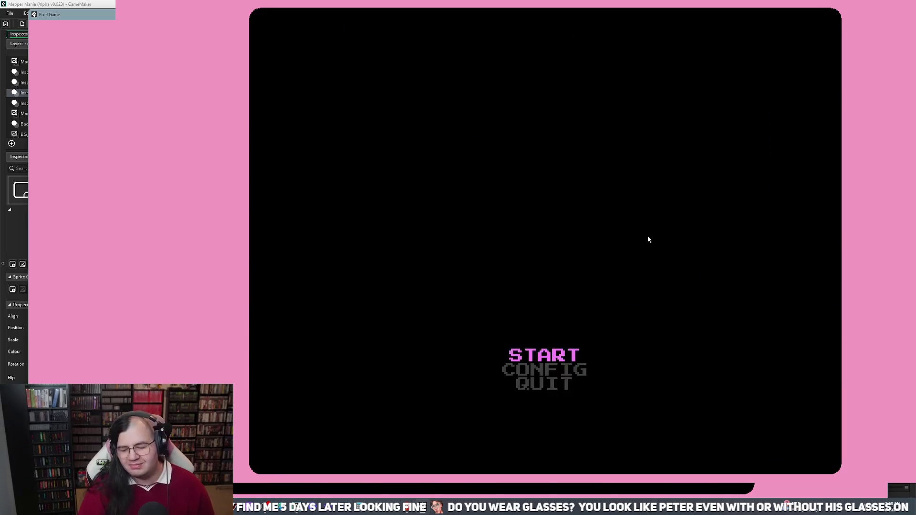
Relaunch the level, fire upward, drop a floor collecting points, then restart after losing a life
key(Return)
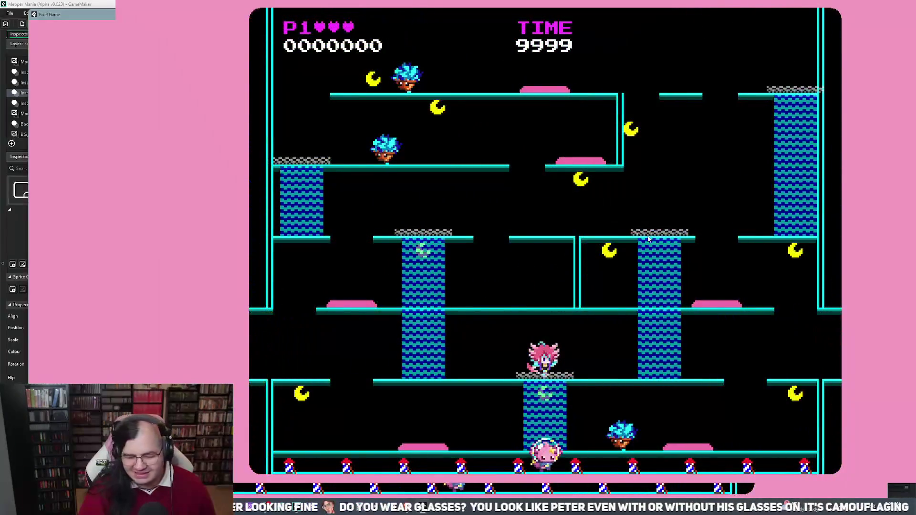
key(Left)
key(Left)
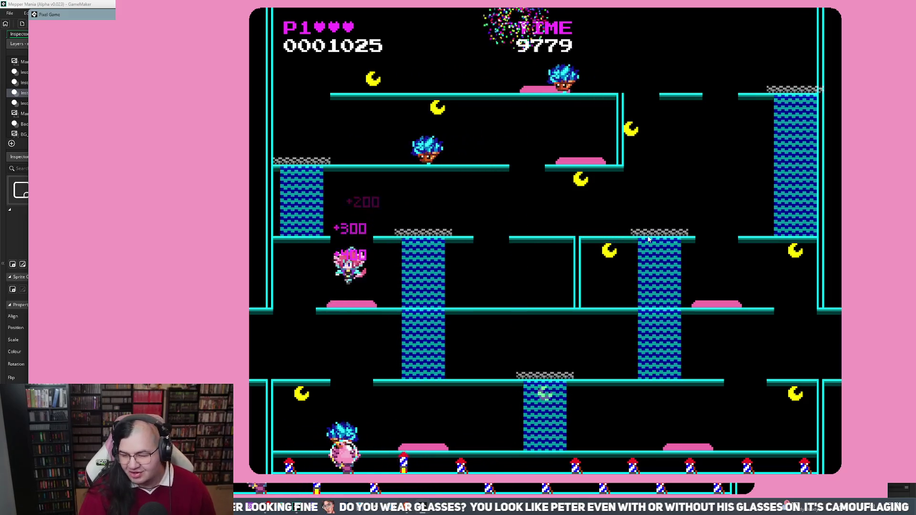
key(space)
key(Left)
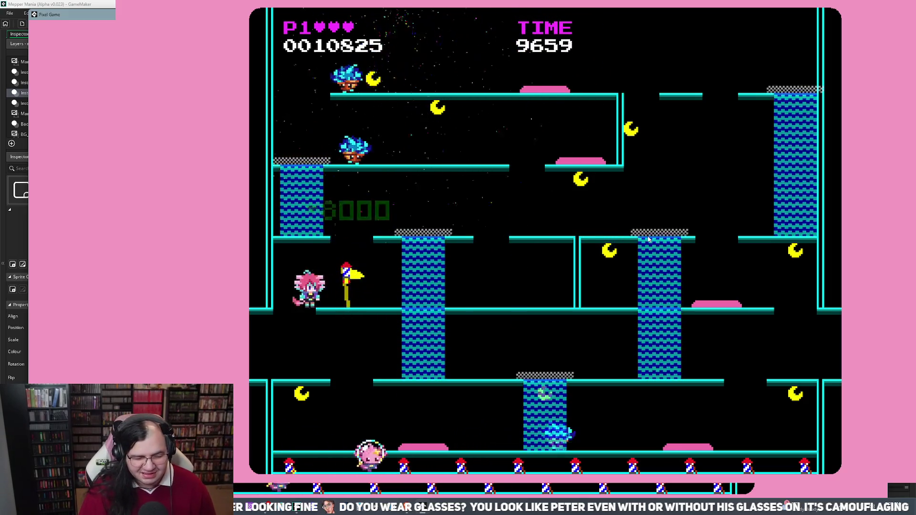
key(Right)
key(Left)
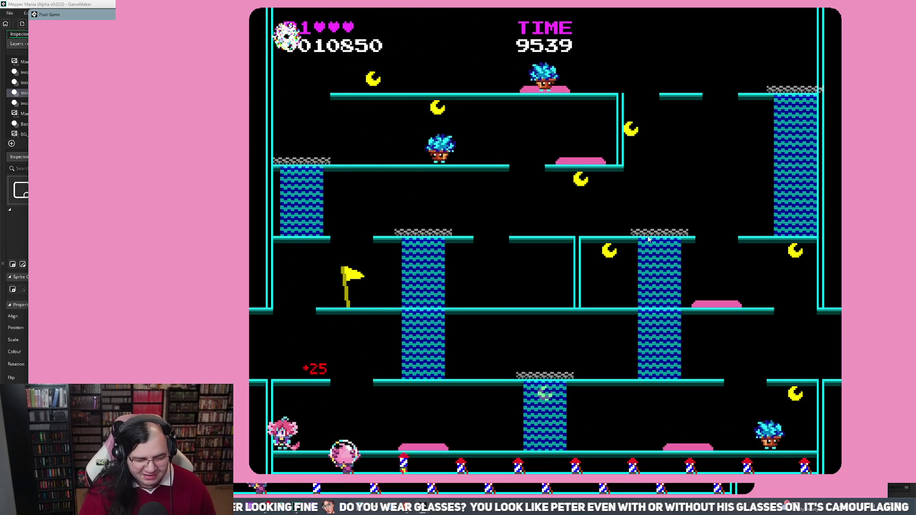
key(Right)
key(Right)
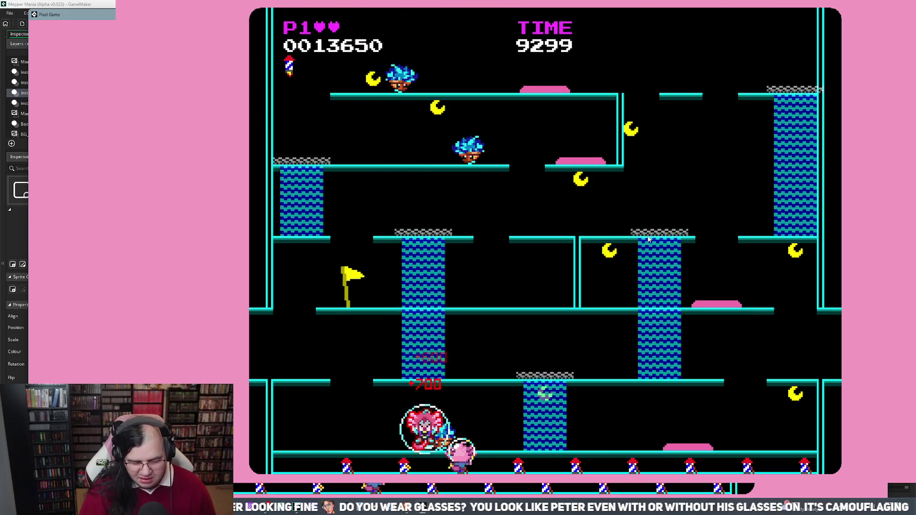
key(Return)
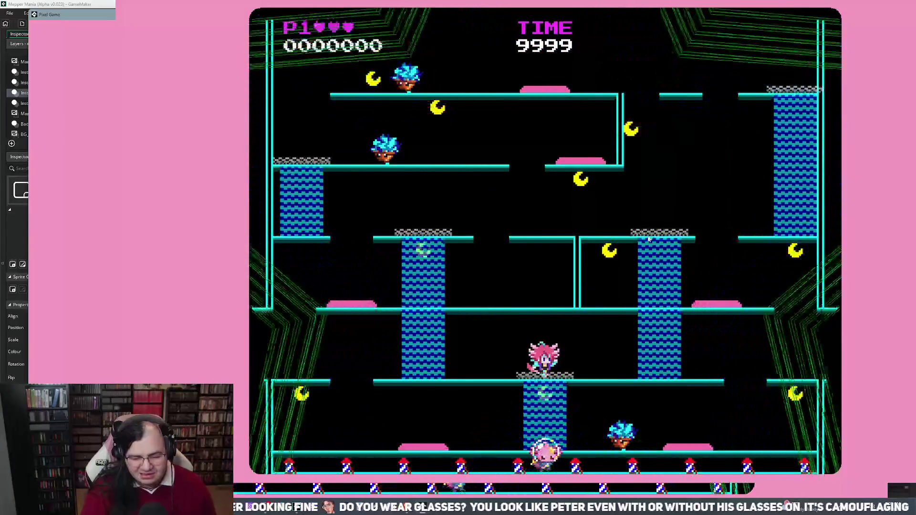
Climb the geyser column, drop to the floor, climb to the TO THE MOON platform, then steer onto the pink pad
key(Left)
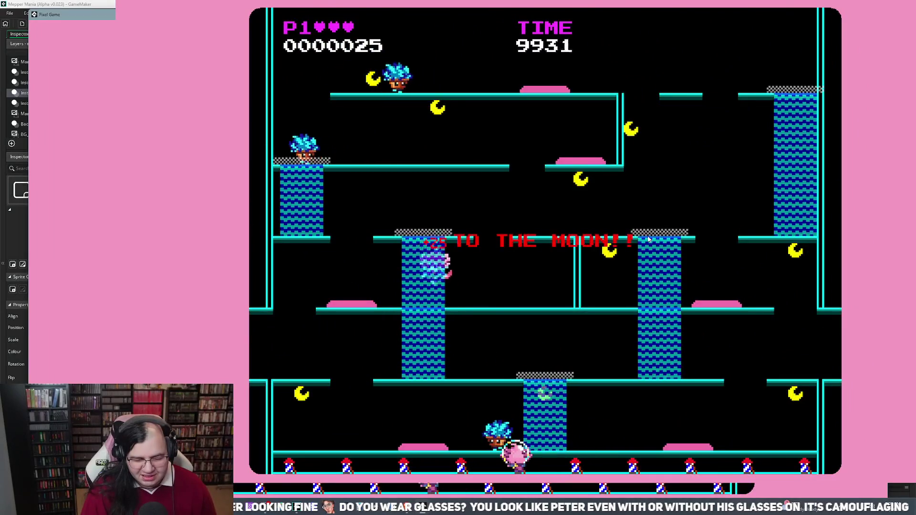
key(Left)
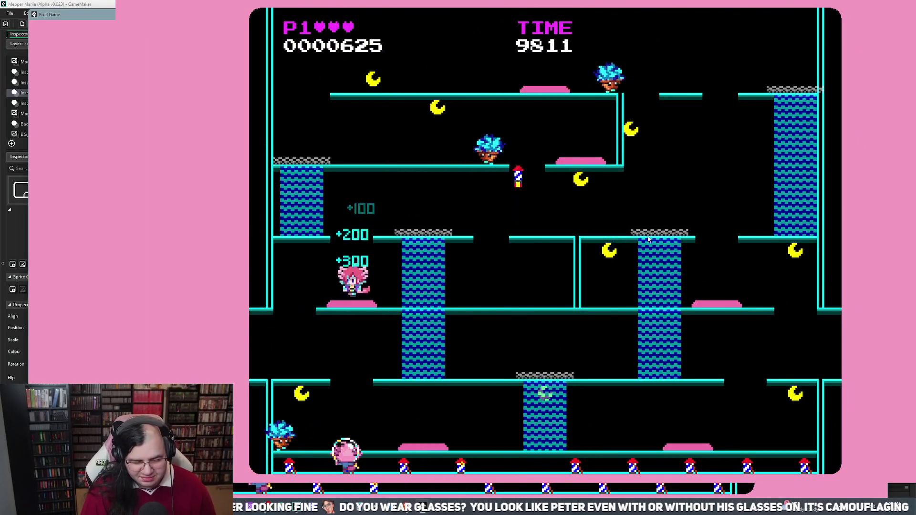
key(Left)
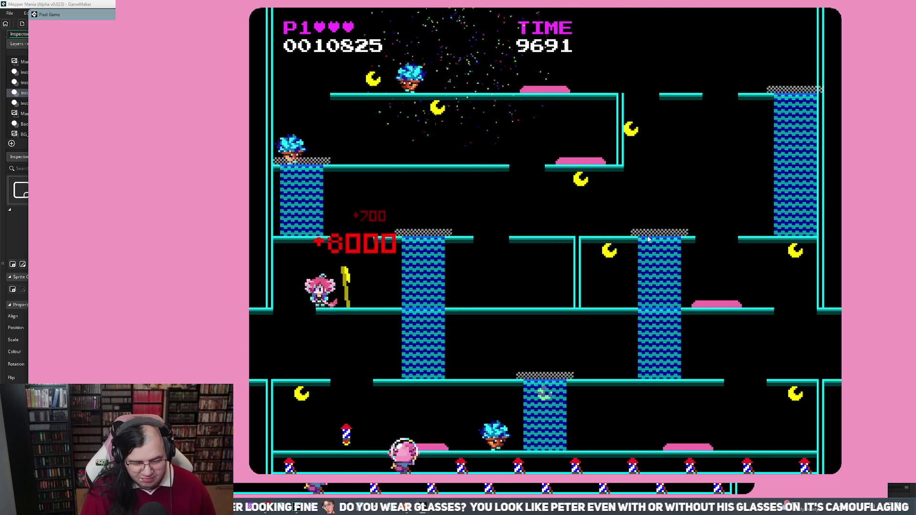
key(Right)
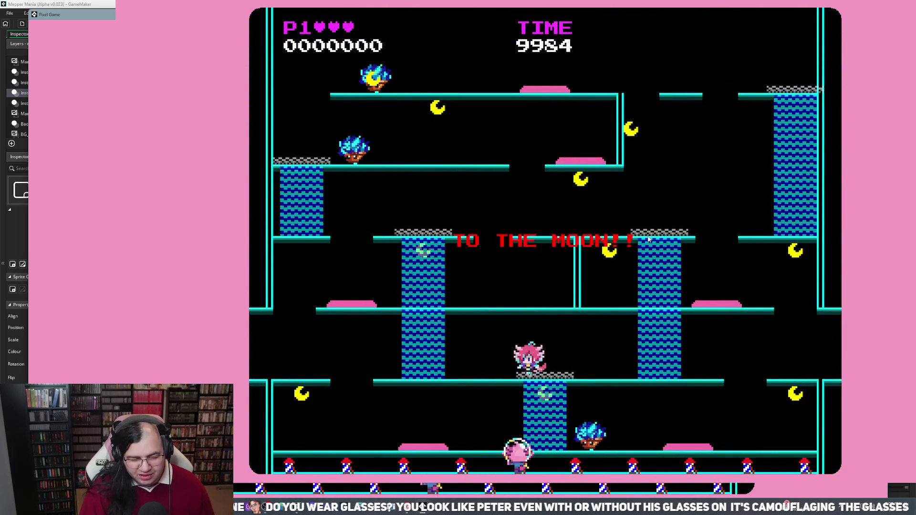
key(Up)
key(Left)
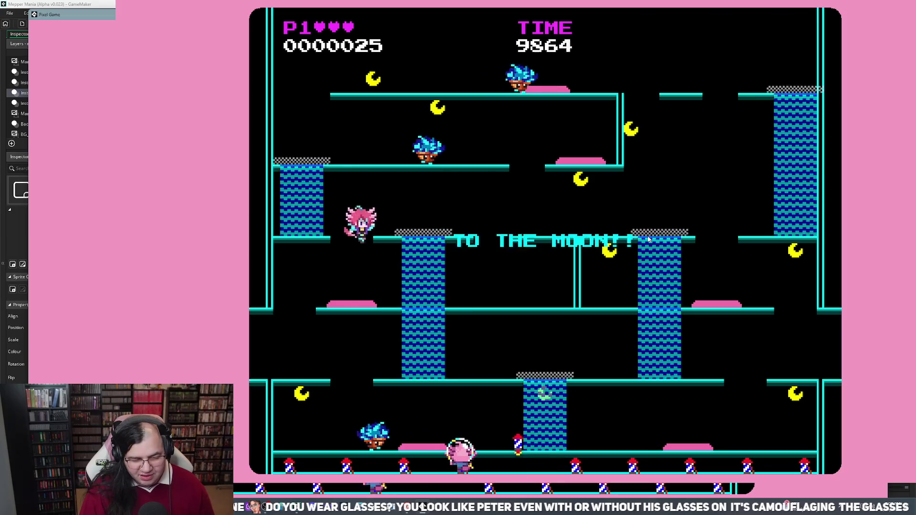
key(Left)
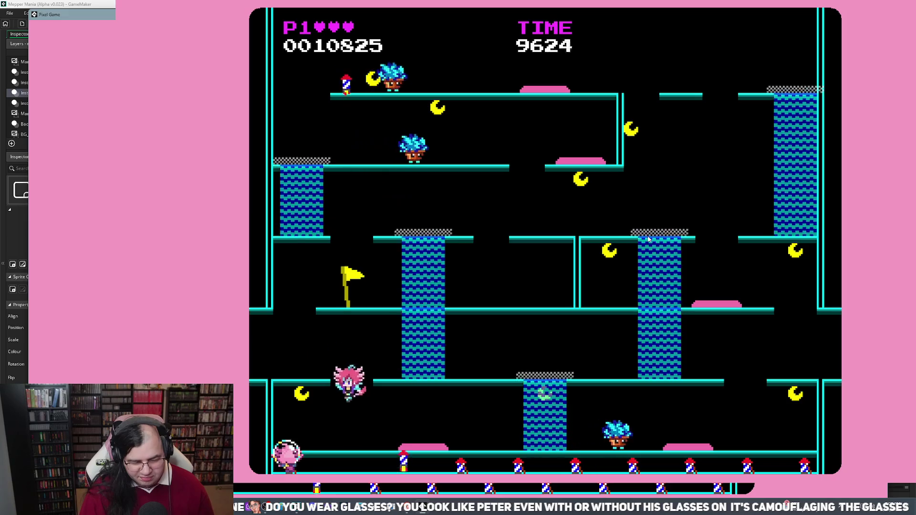
Bounce off the trampoline onto the middle platform, raise the flag at 25325 points, then restart the Uranus level
key(Right)
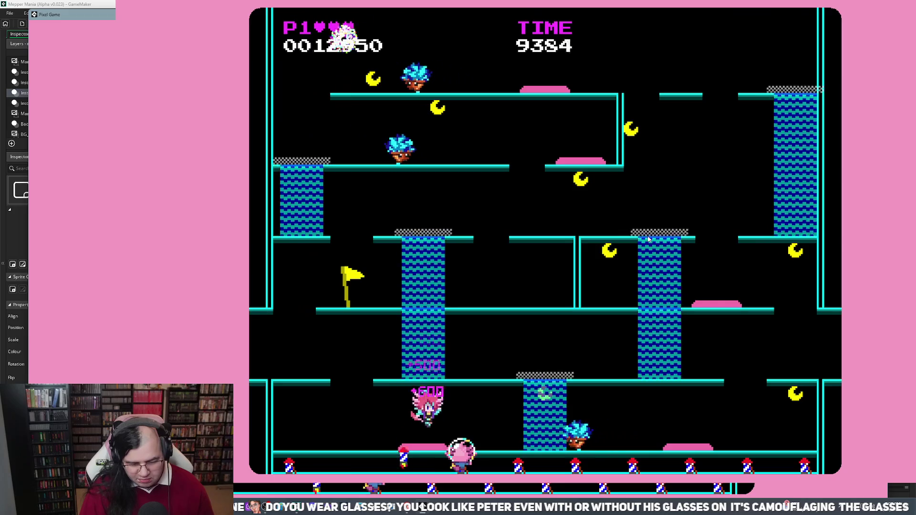
key(Right)
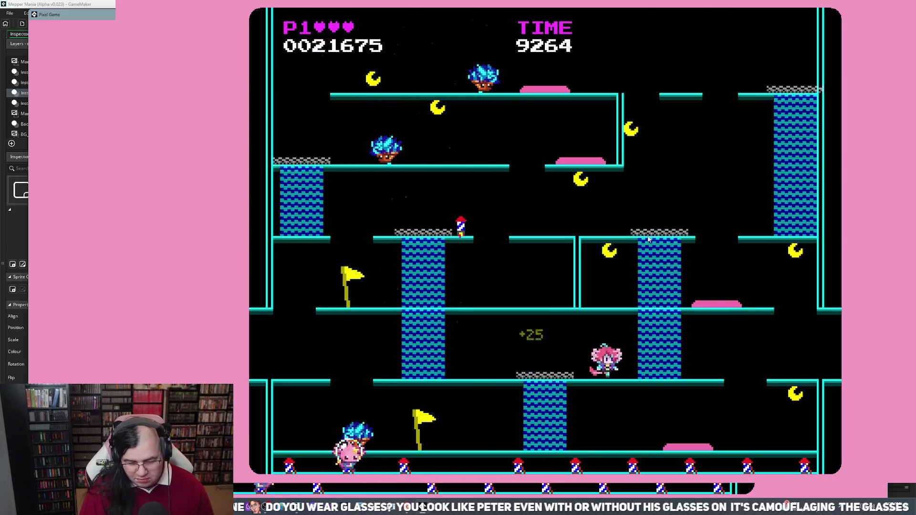
key(Right)
key(Left)
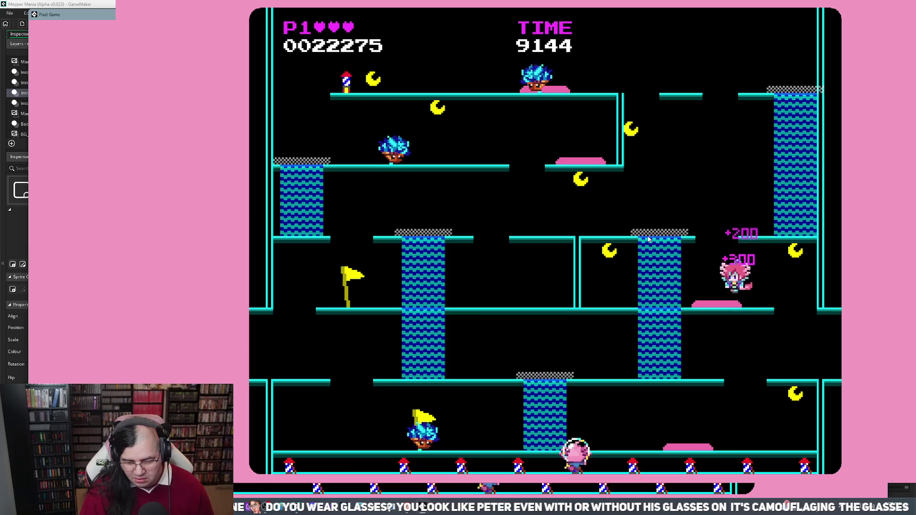
key(Right)
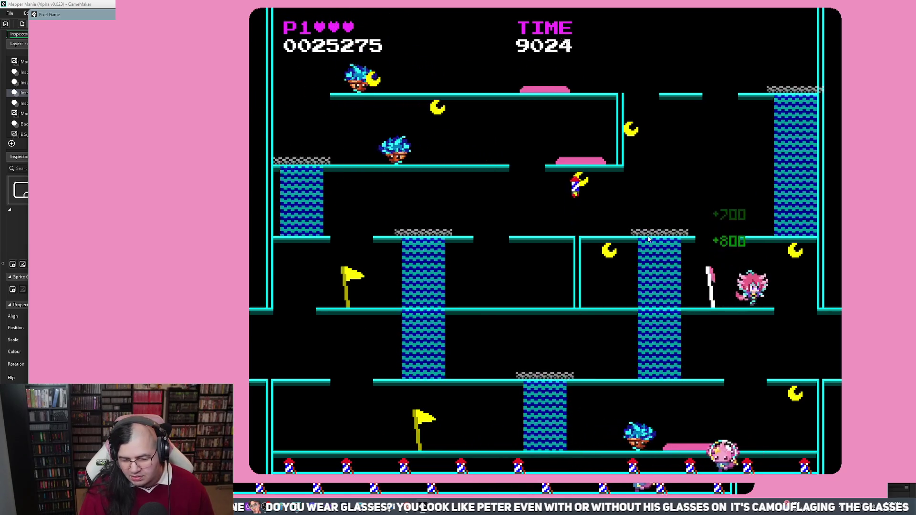
key(Left)
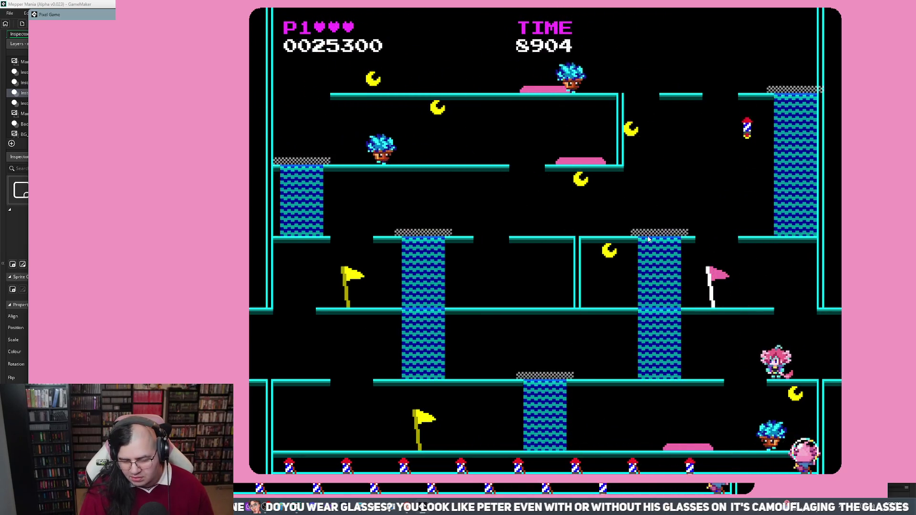
key(Left)
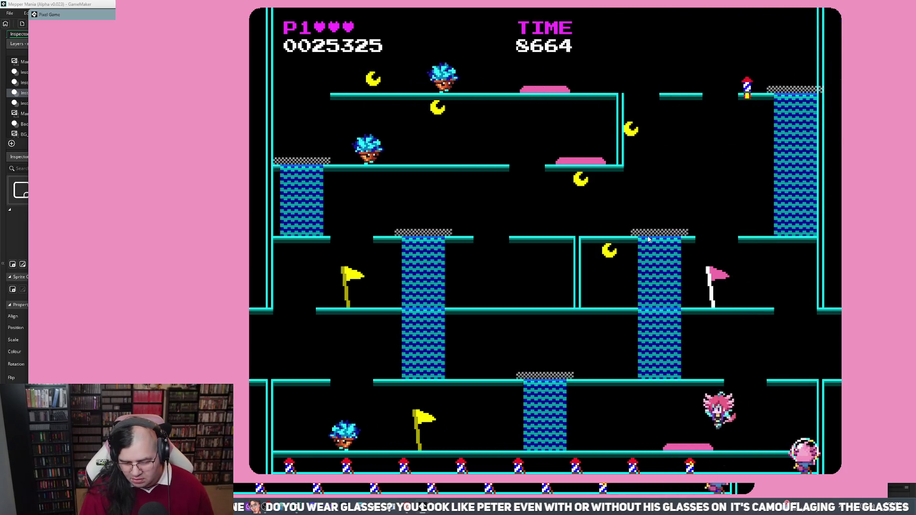
key(Escape)
key(Return)
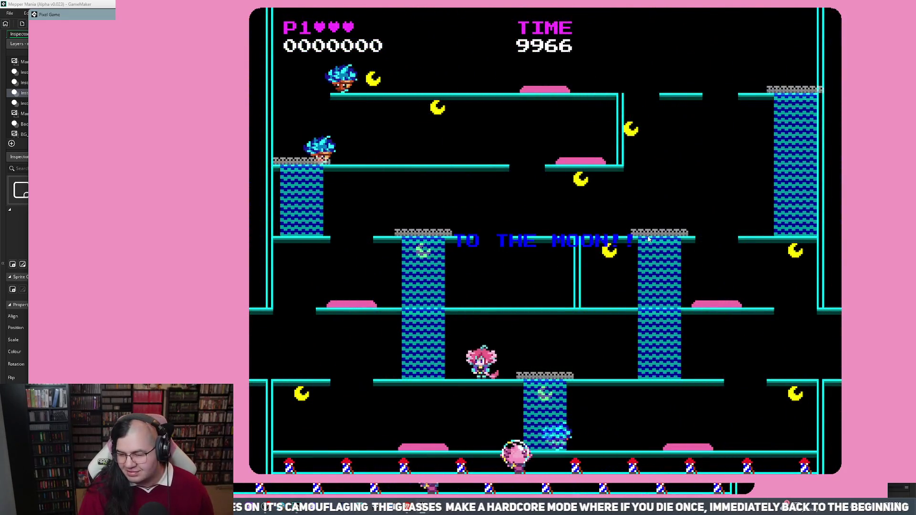
Jump up the left column onto the left platform and reach the flag bonus
key(Left)
key(space)
key(Left)
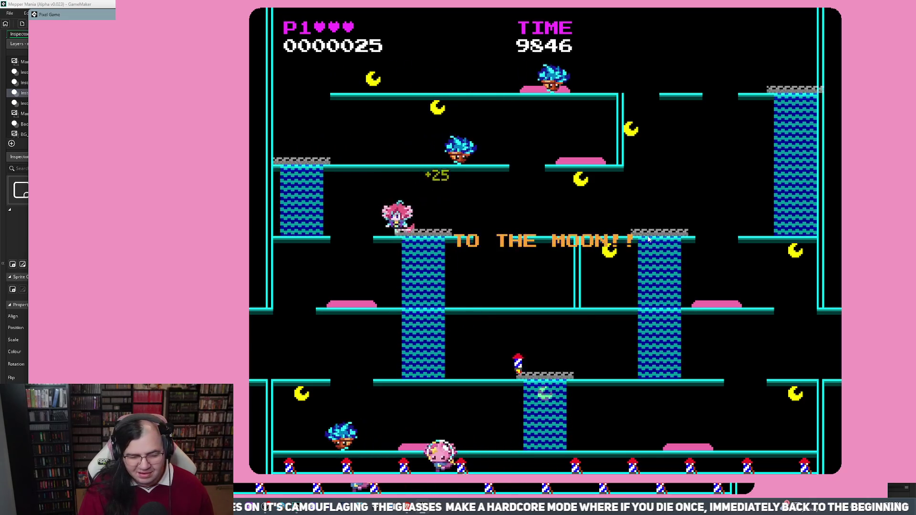
key(space)
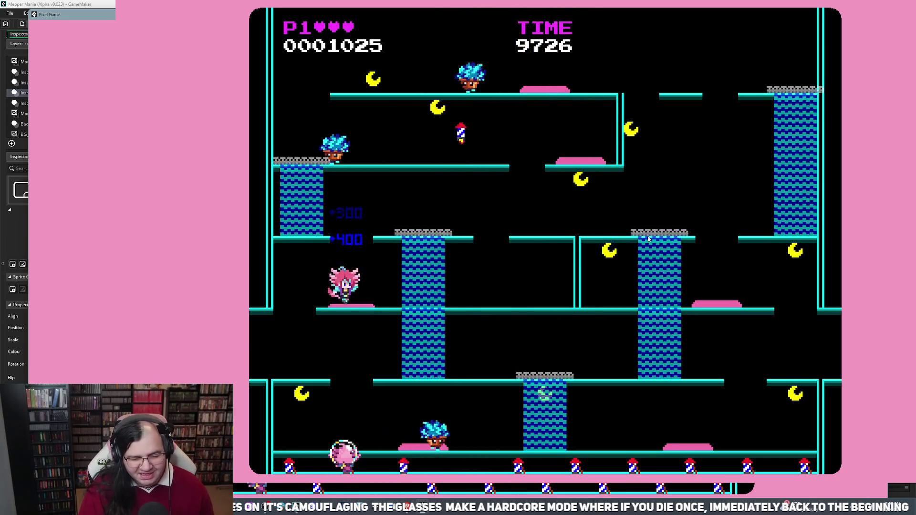
key(Left)
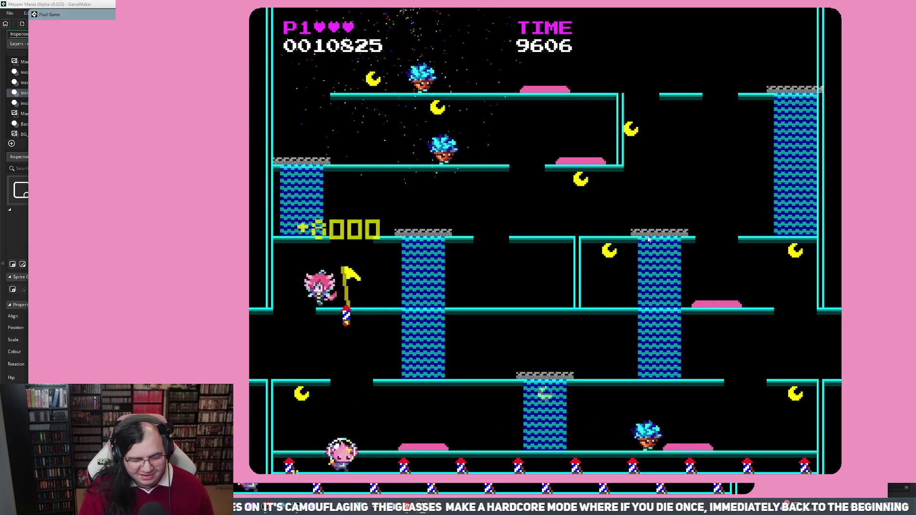
key(Left)
Drop to the bottom floor and climb right to the right-hand flag for +8000
key(Right)
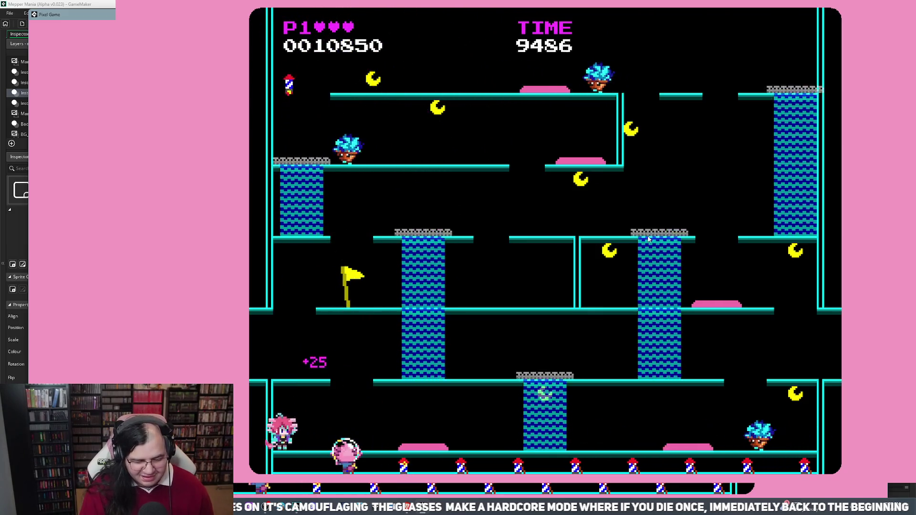
key(Right)
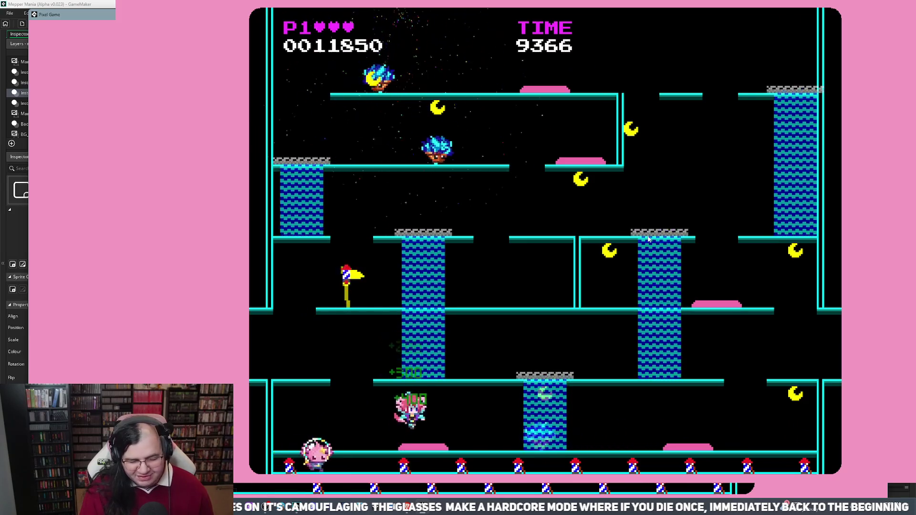
key(Right)
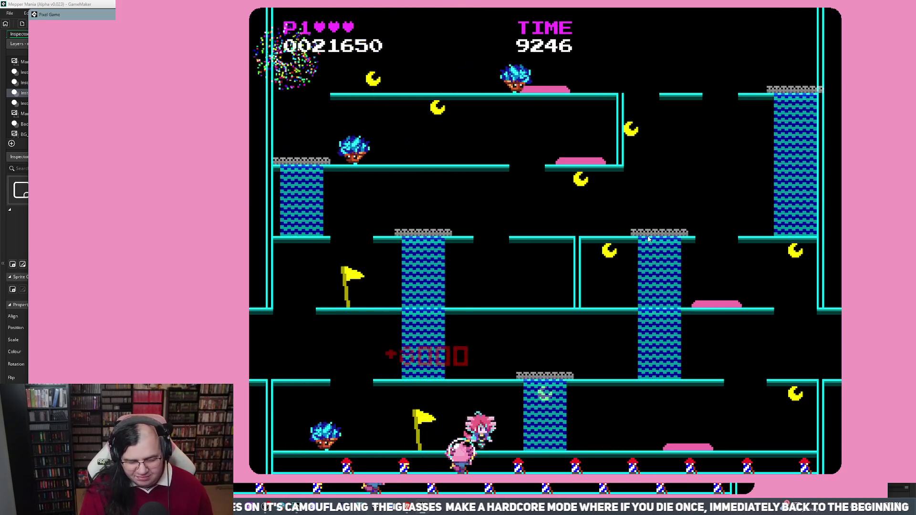
key(Right)
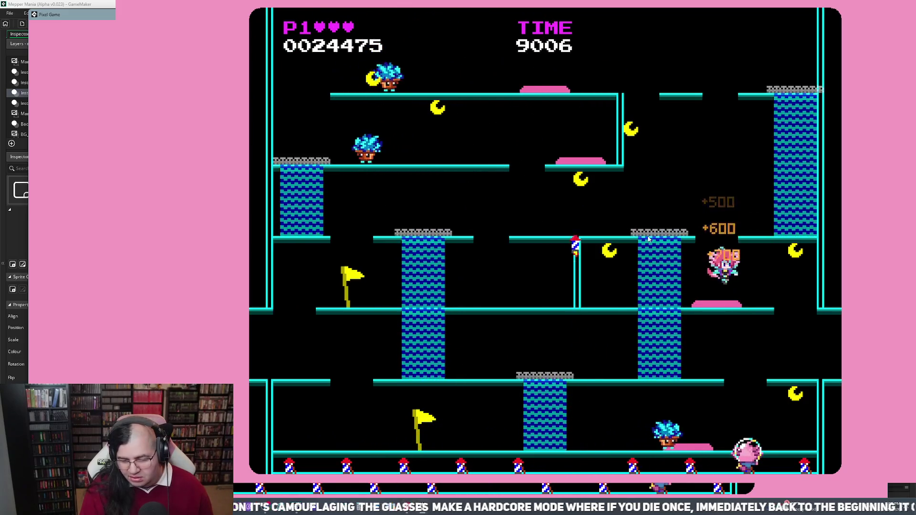
key(Right)
Descend on the right side, grab the moon and the +100 bubble
key(Left)
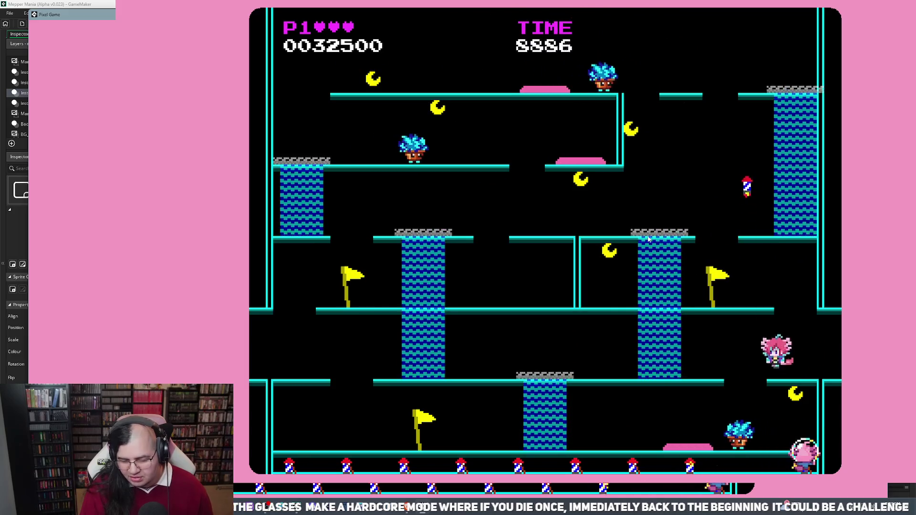
key(Left)
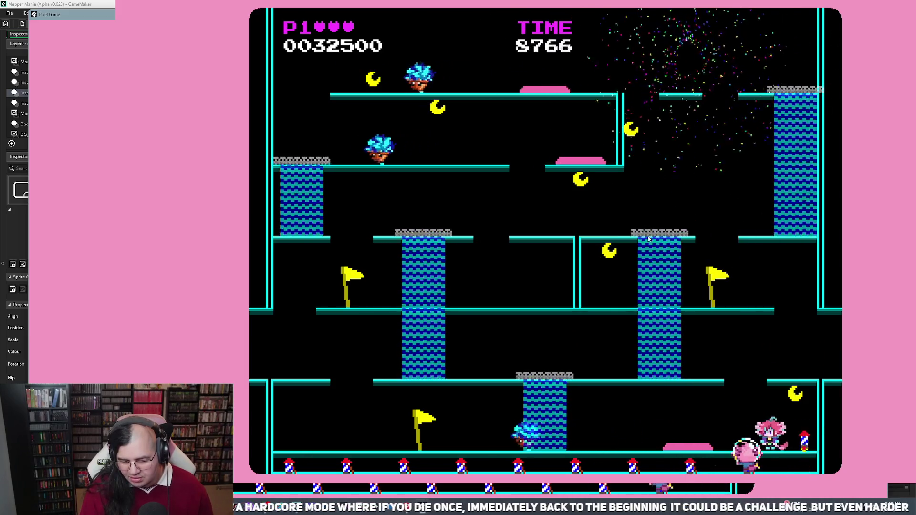
key(Right)
key(Left)
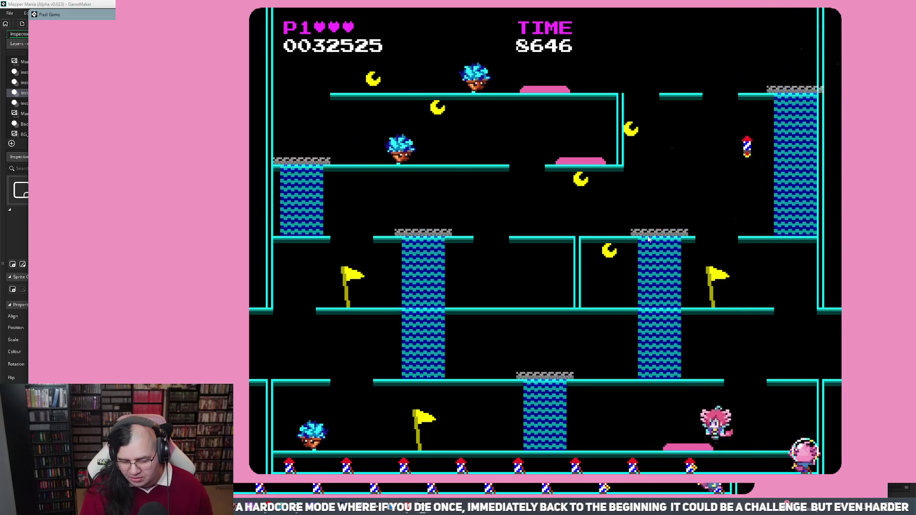
key(Left)
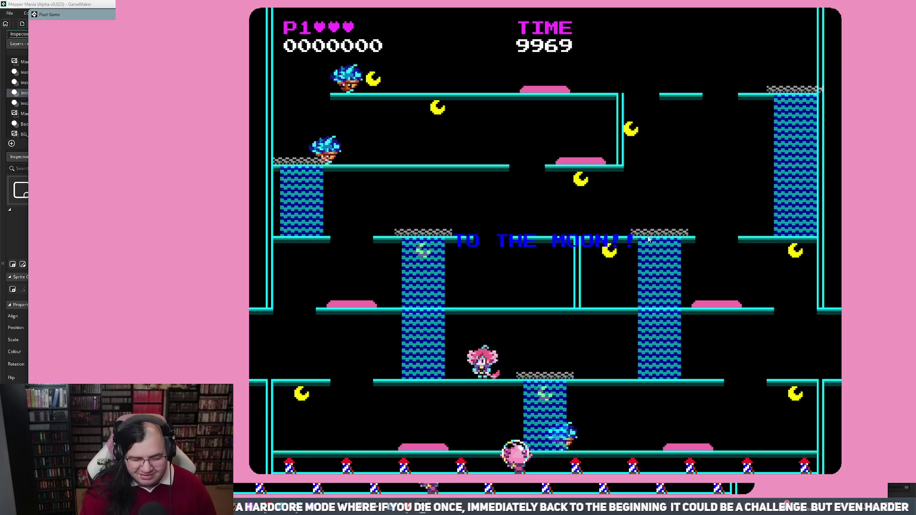
Climb the ladder to the top, then work down the platforms toward the floor
key(Left)
key(Up)
key(Left)
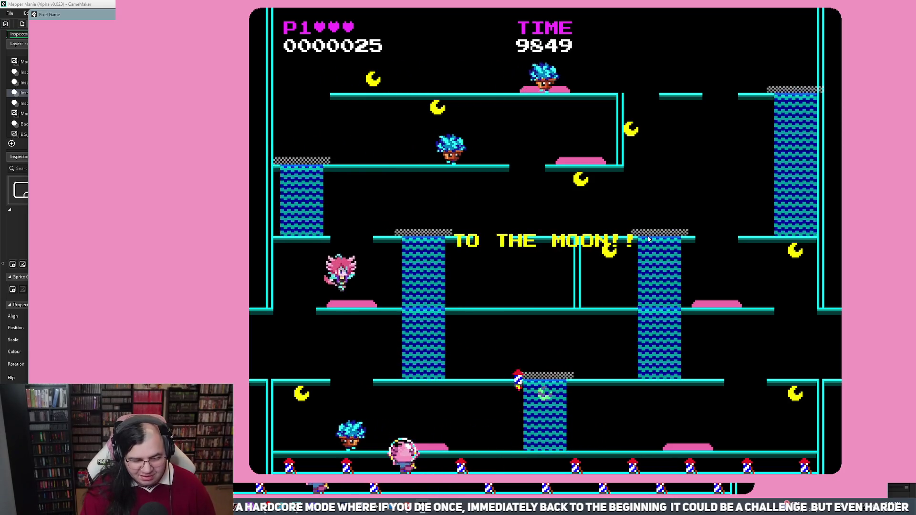
key(Right)
key(Left)
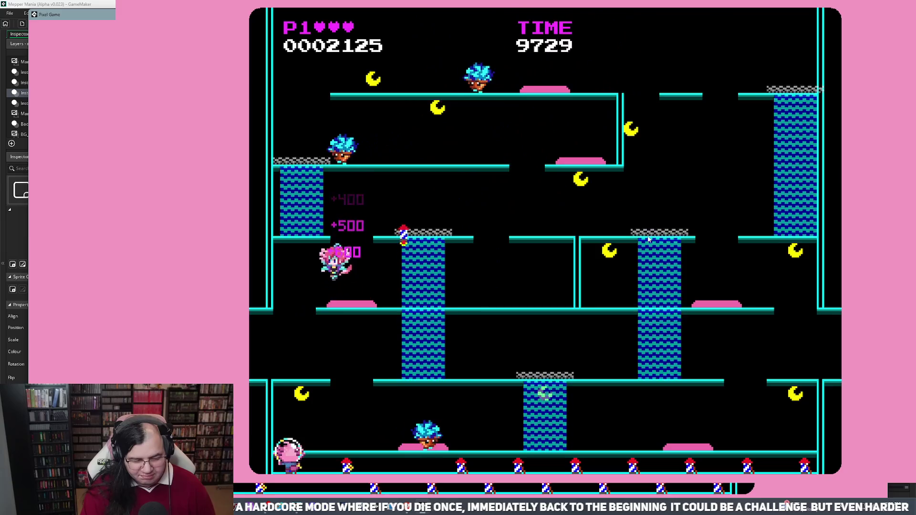
key(Right)
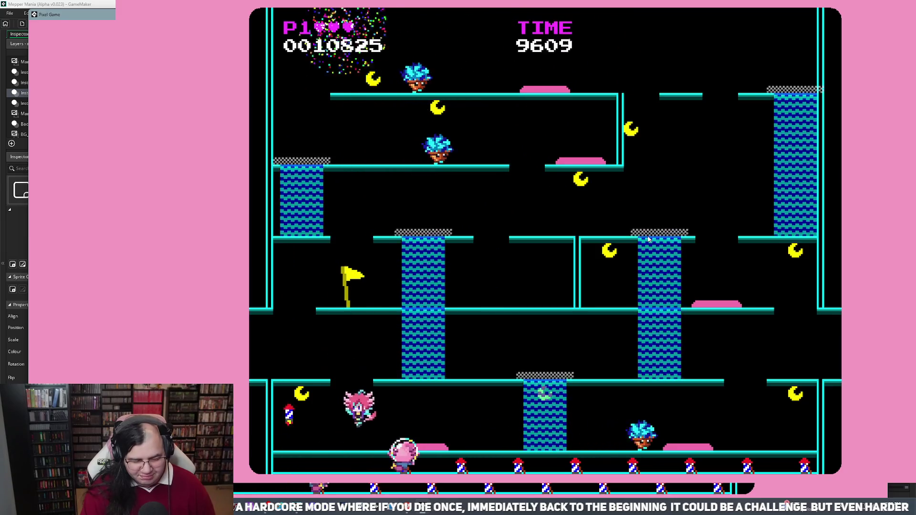
key(Left)
Run back and forth along the bottom floor grabbing points
key(Right)
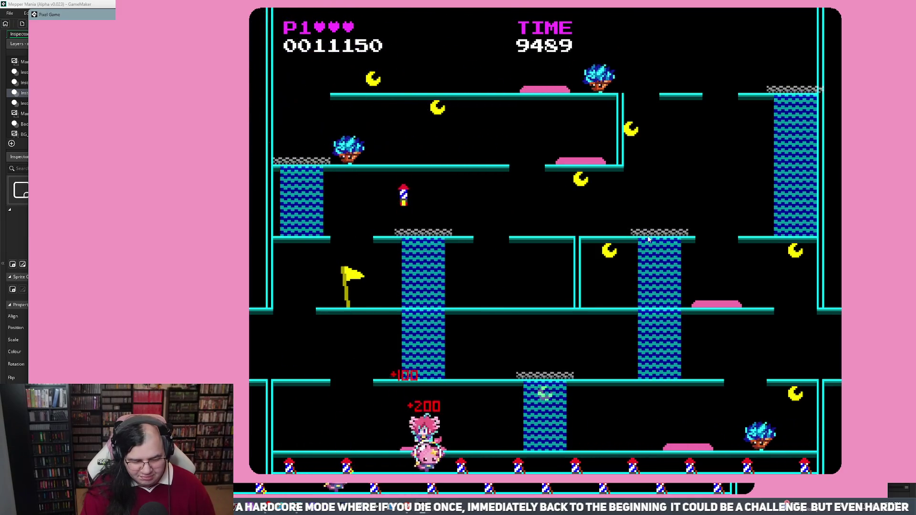
key(Right)
key(Left)
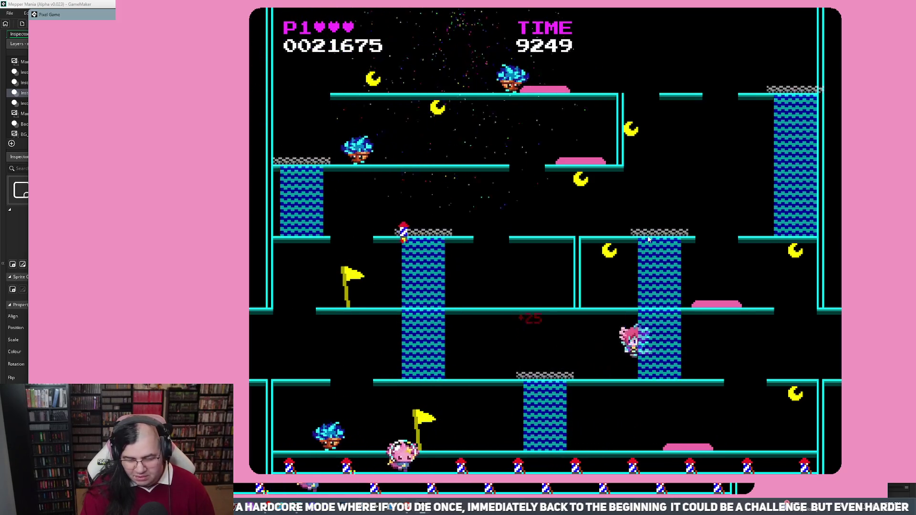
key(Right)
key(Right)
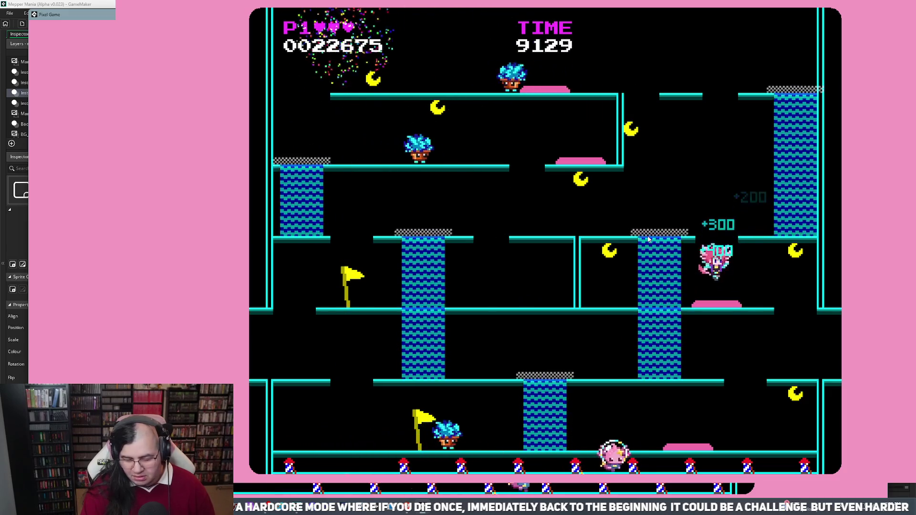
key(Right)
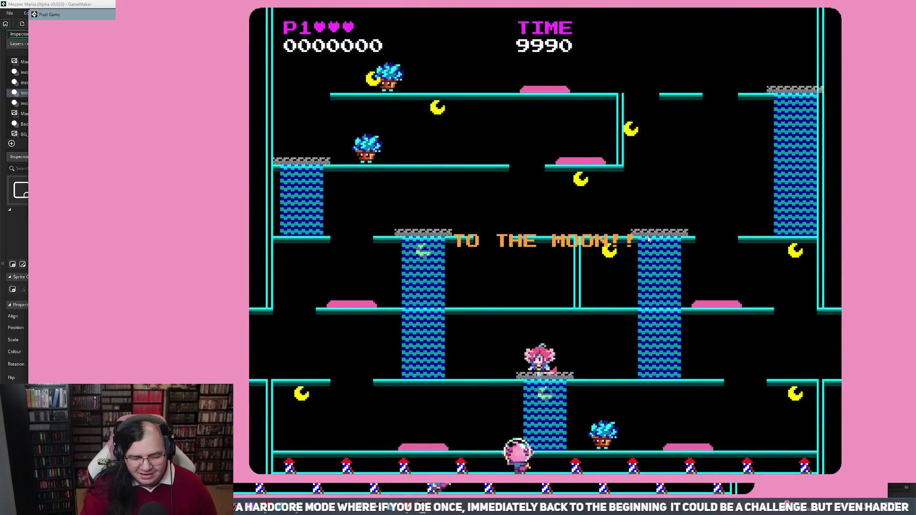
In the fresh run, drop onto enemies and chain bonuses to 10850 points
key(Left)
key(Left)
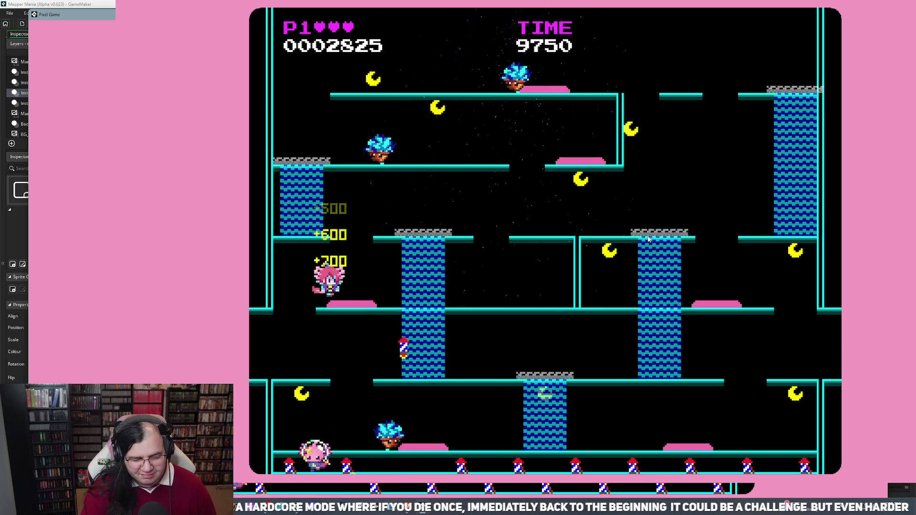
key(Left)
key(Right)
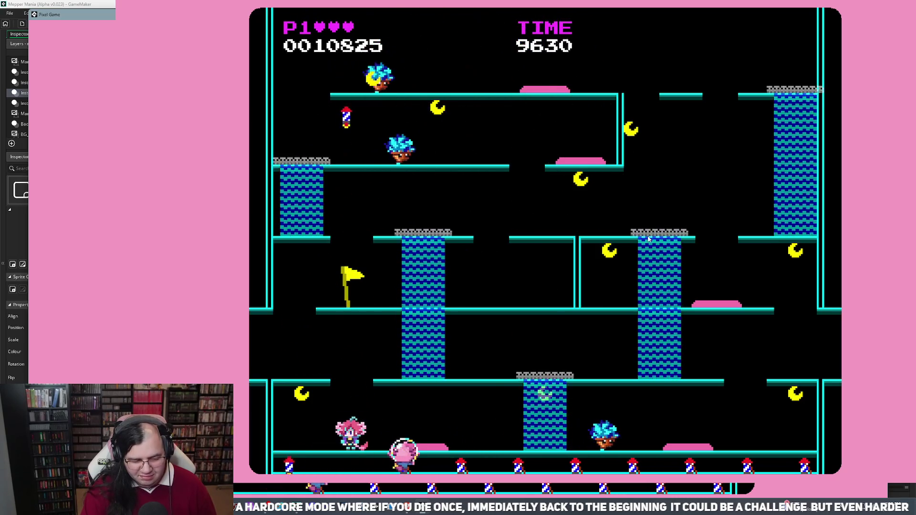
key(Left)
key(Right)
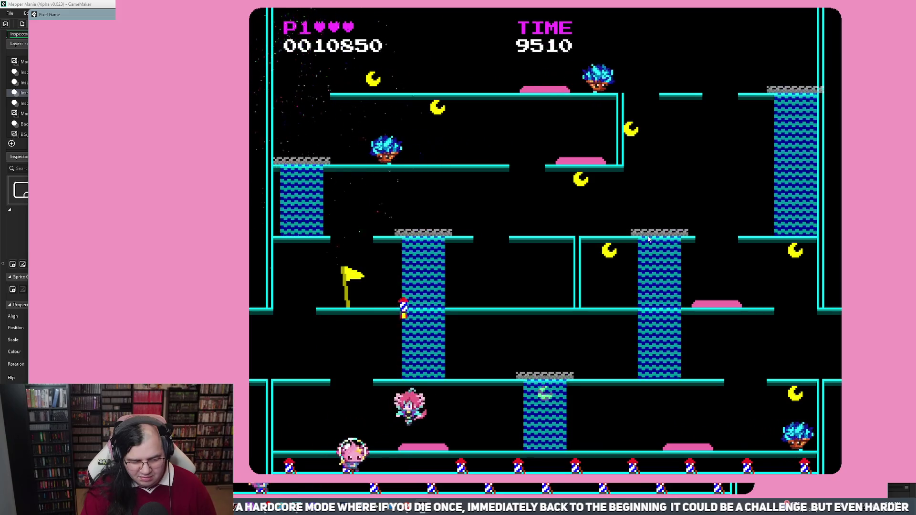
key(Right)
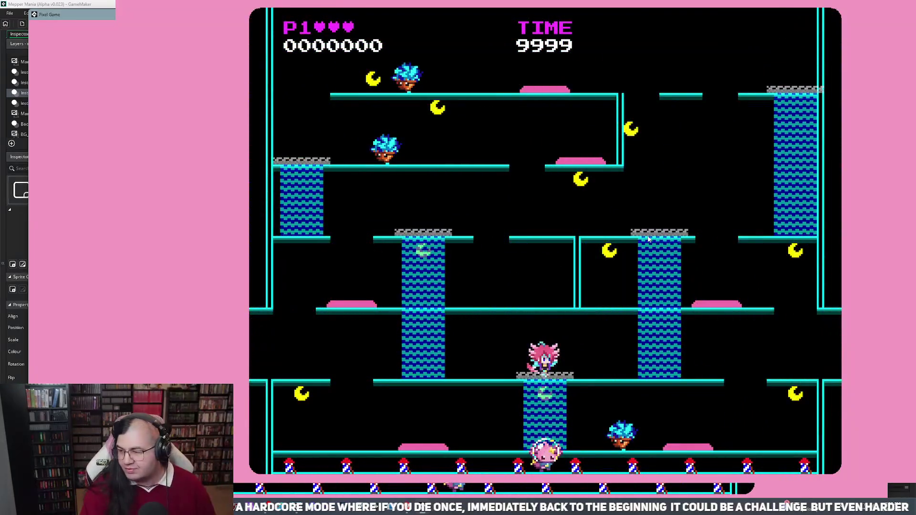
Move left bouncing on enemies, then collect the 8000-point bonus on the bottom floor
key(Left)
key(Left)
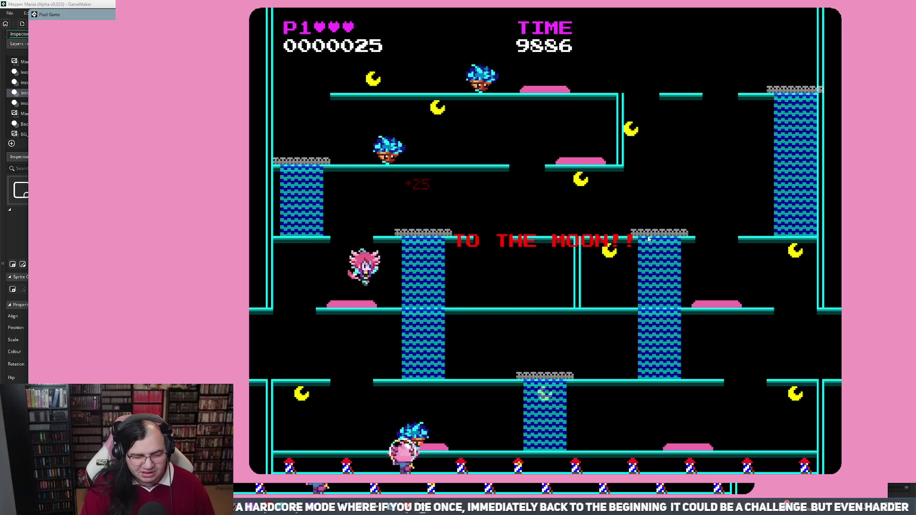
key(Left)
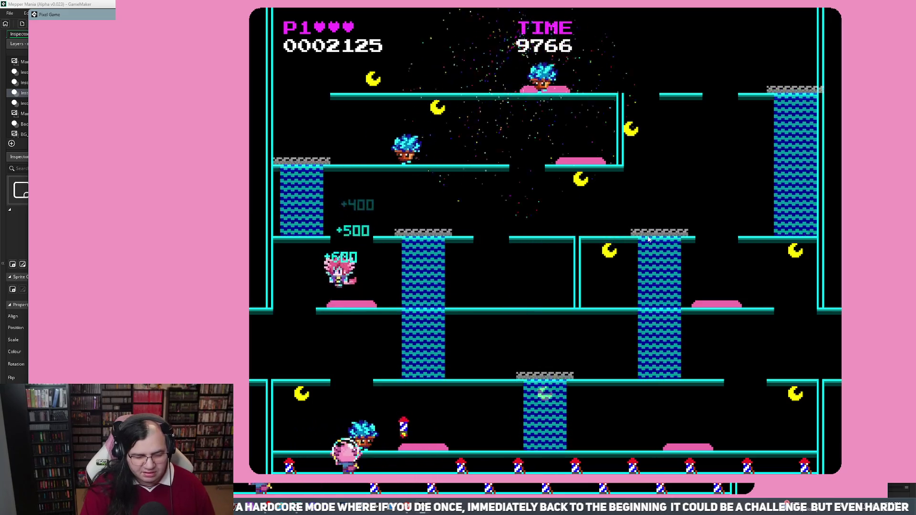
key(Left)
key(Left)
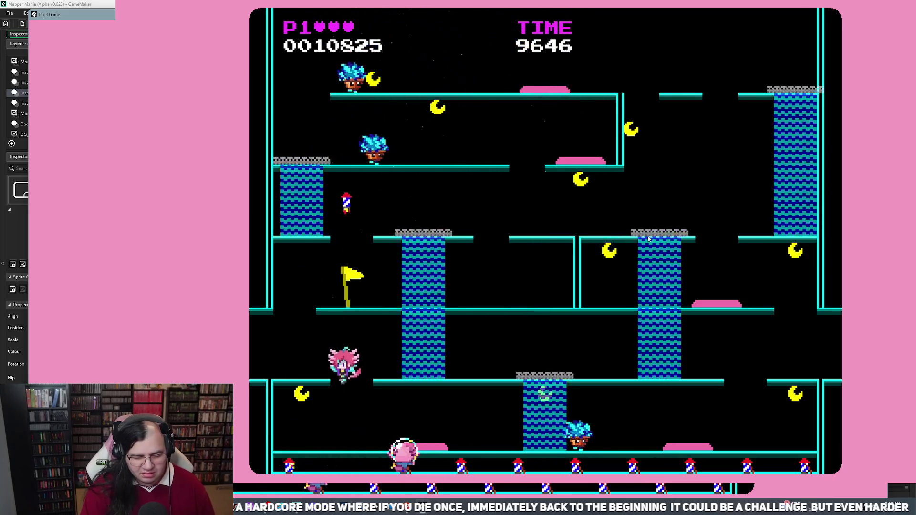
key(Left)
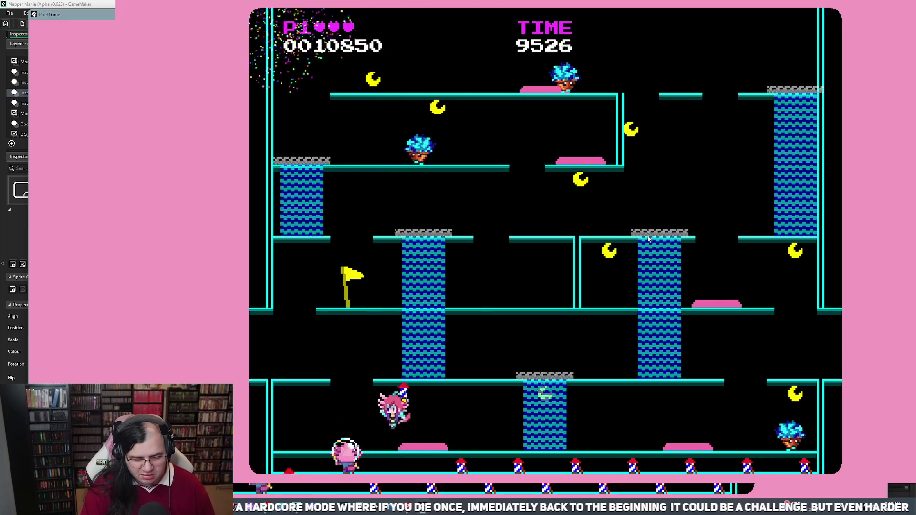
key(Right)
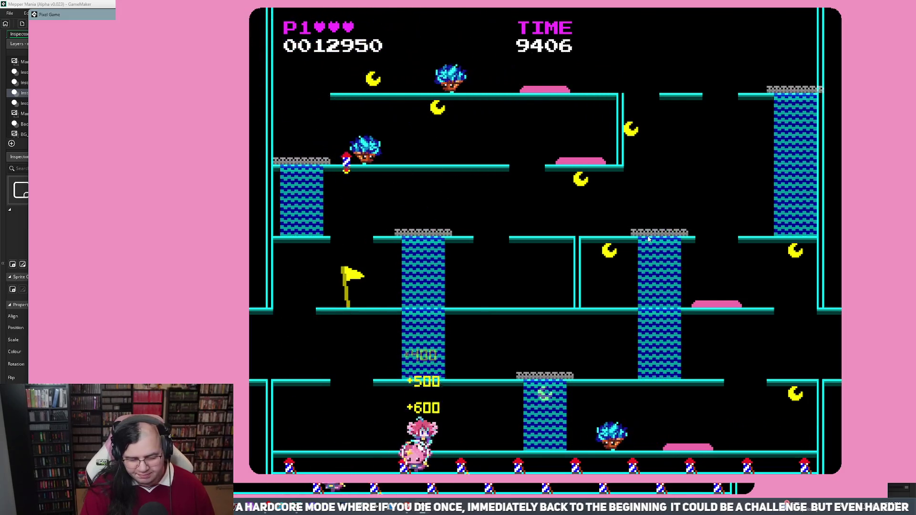
key(Right)
key(Right)
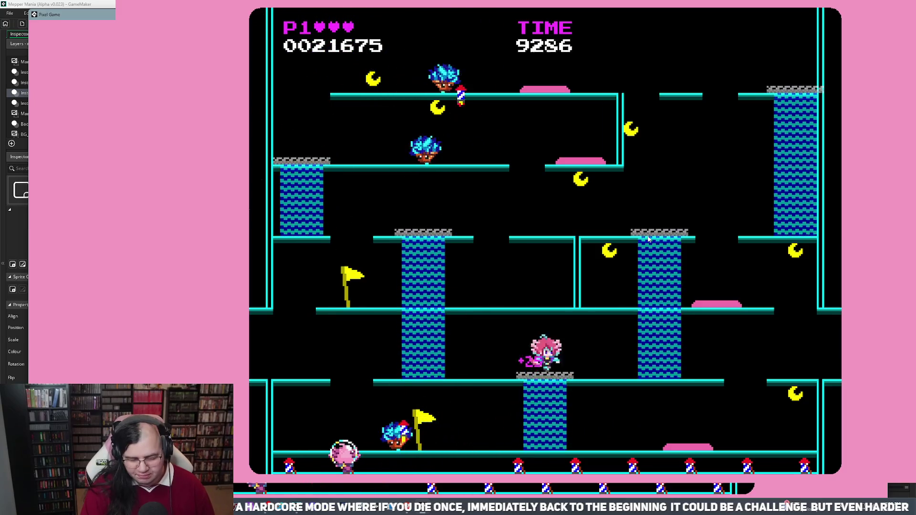
key(Right)
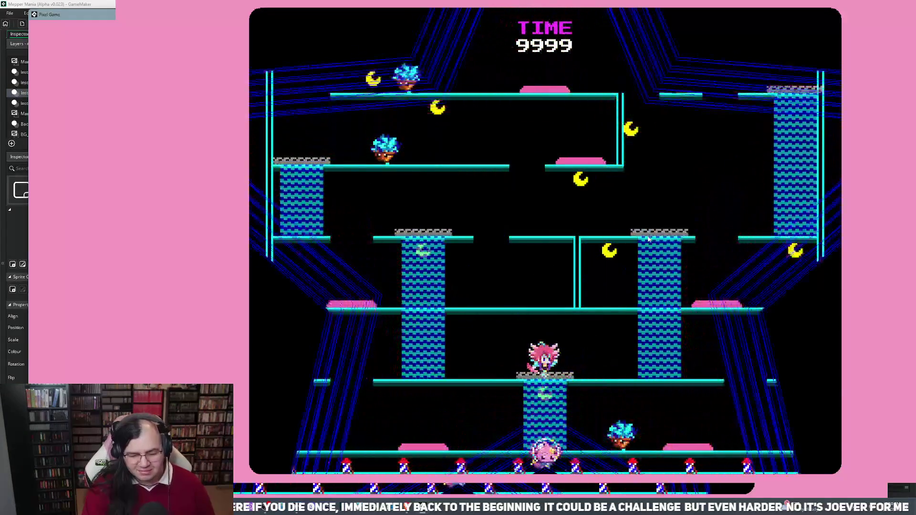
Climb to the upper platform, bounce off the pink trampoline and jump onto enemies
key(Left)
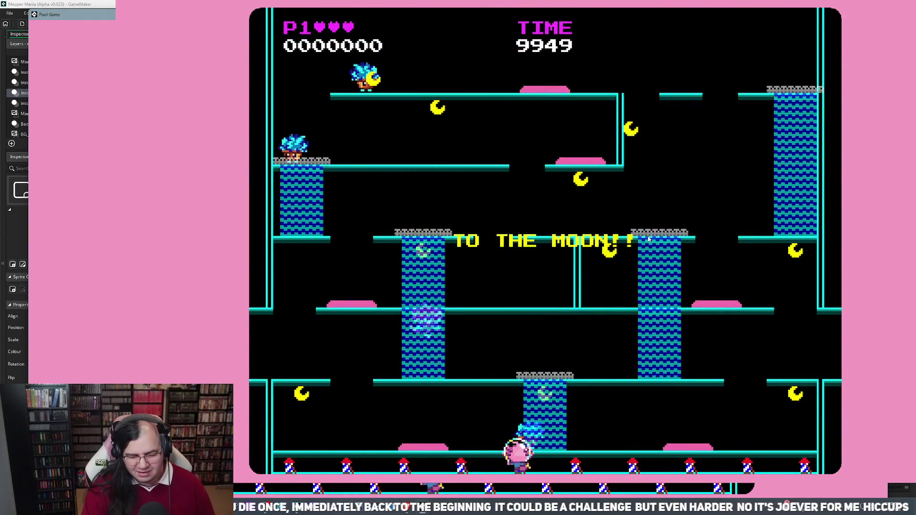
key(Up)
key(Left)
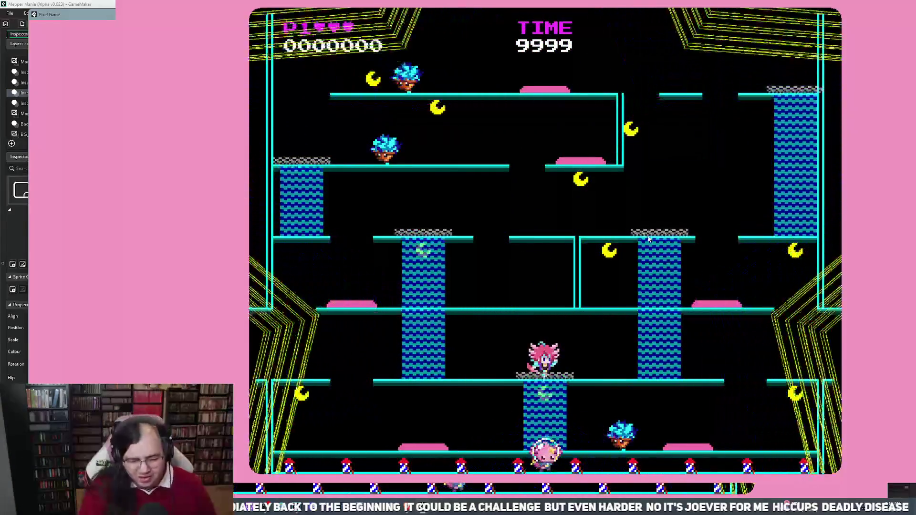
key(Left)
key(space)
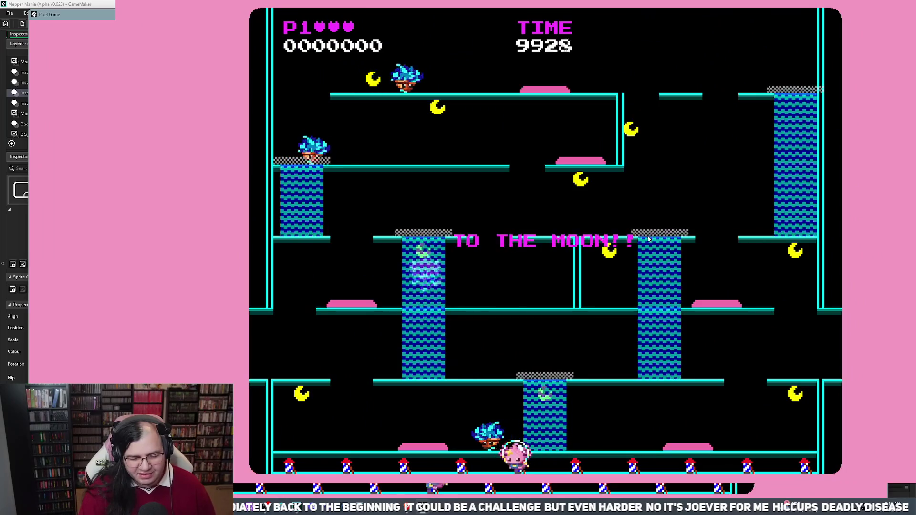
key(space)
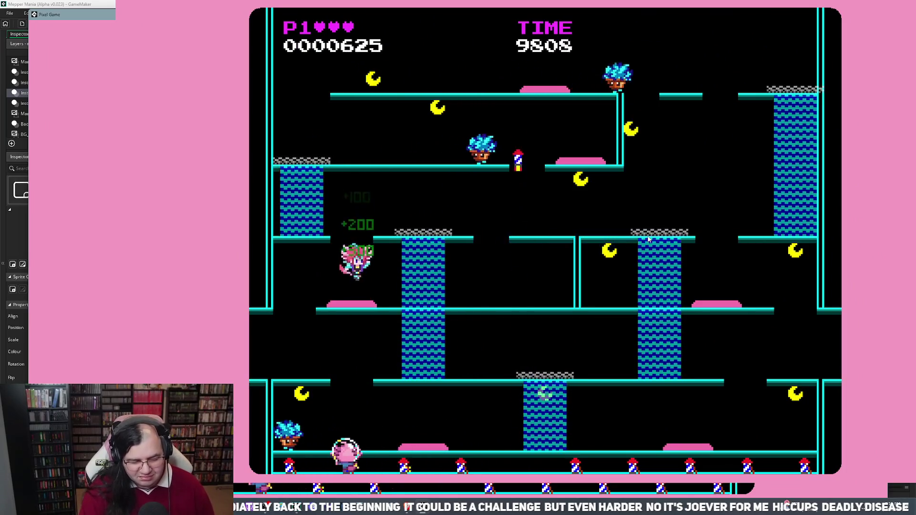
key(Left)
key(Left)
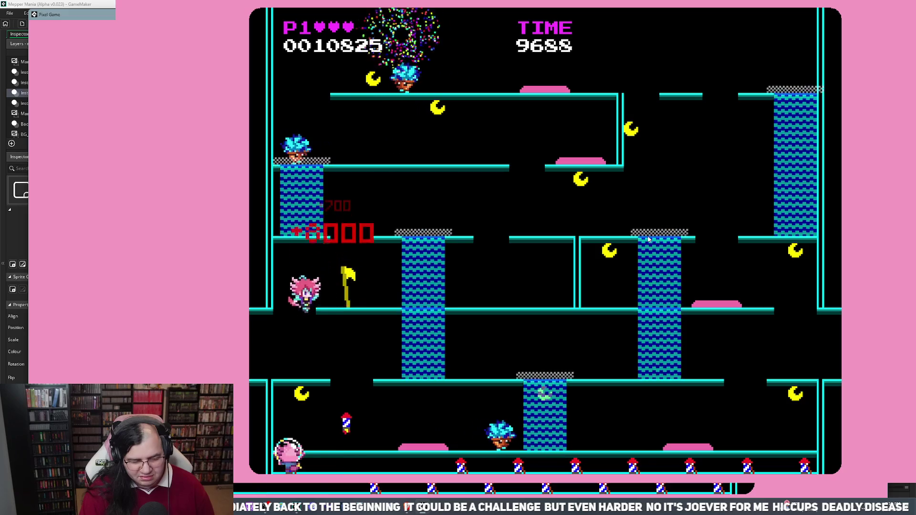
key(Left)
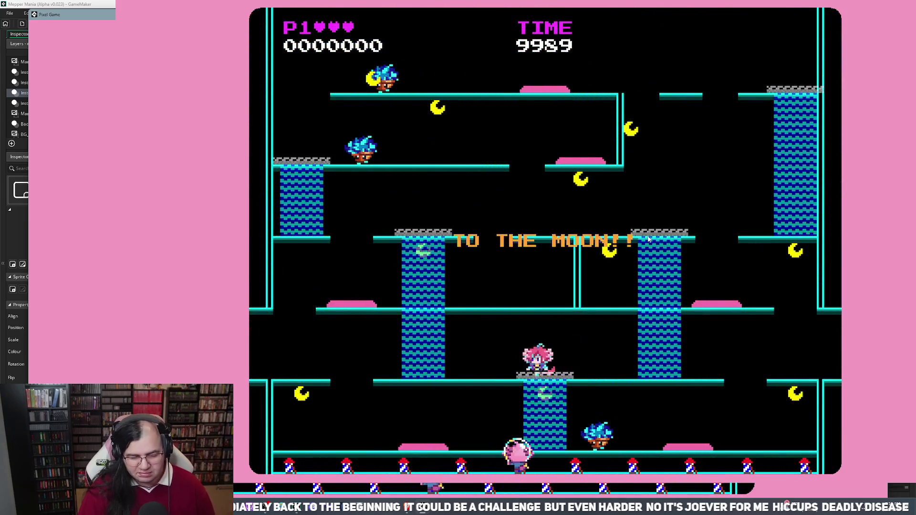
Quit to the title, choose START, and move left collecting bonus points
key(Left)
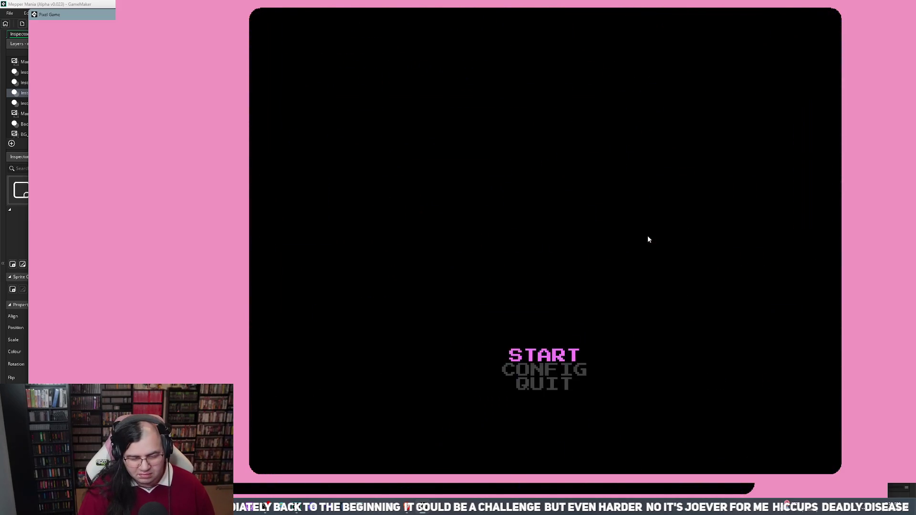
key(Return)
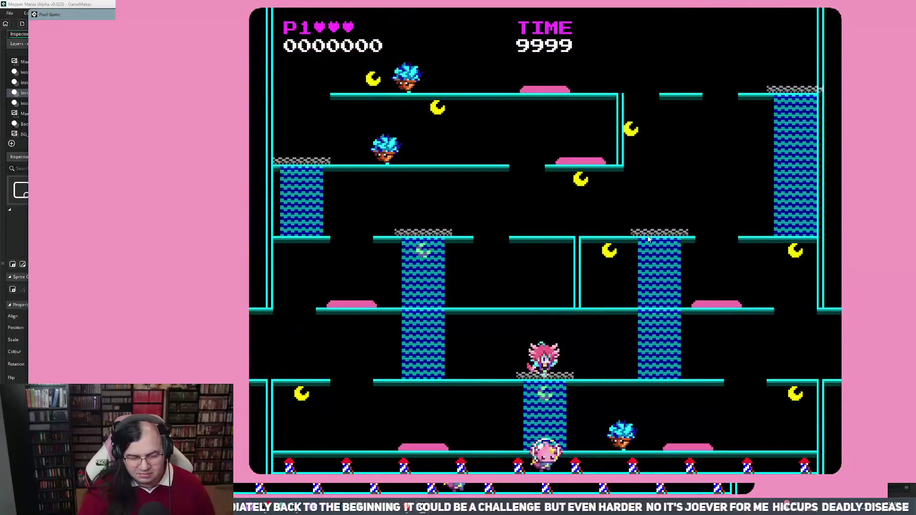
key(Left)
key(Left)
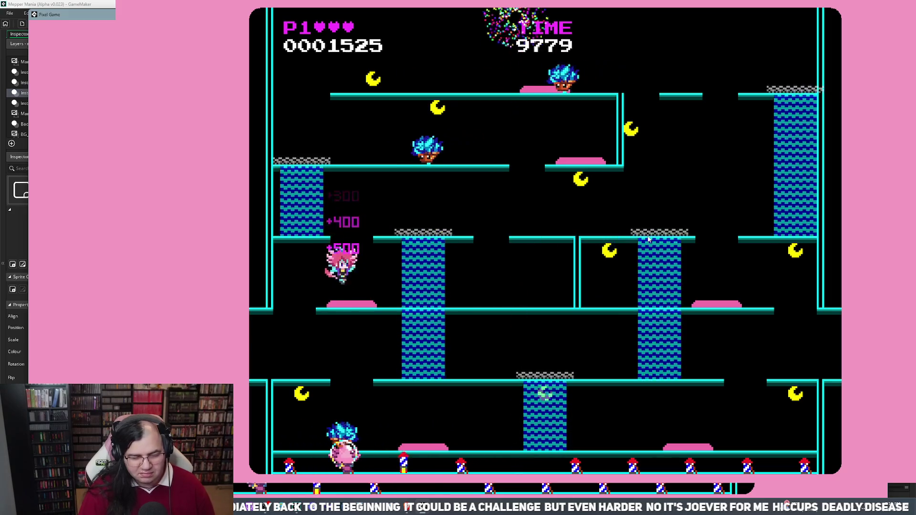
key(Left)
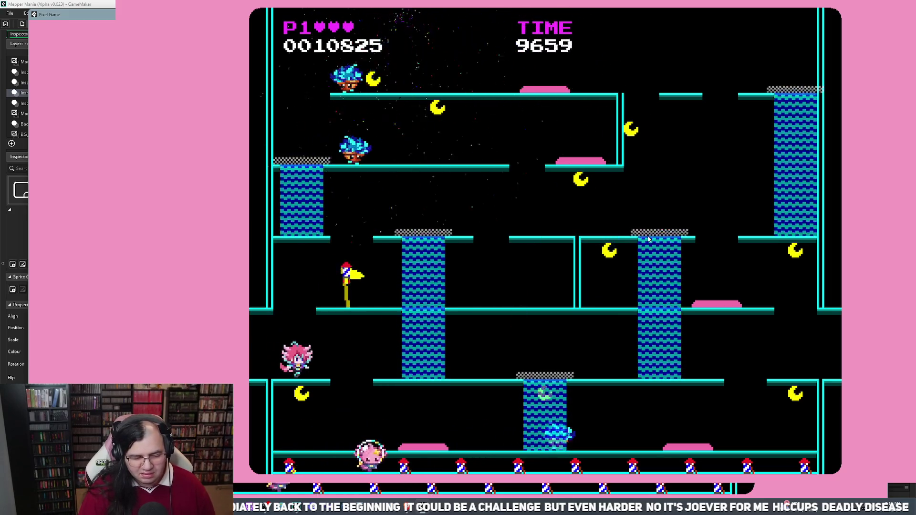
key(Left)
key(Right)
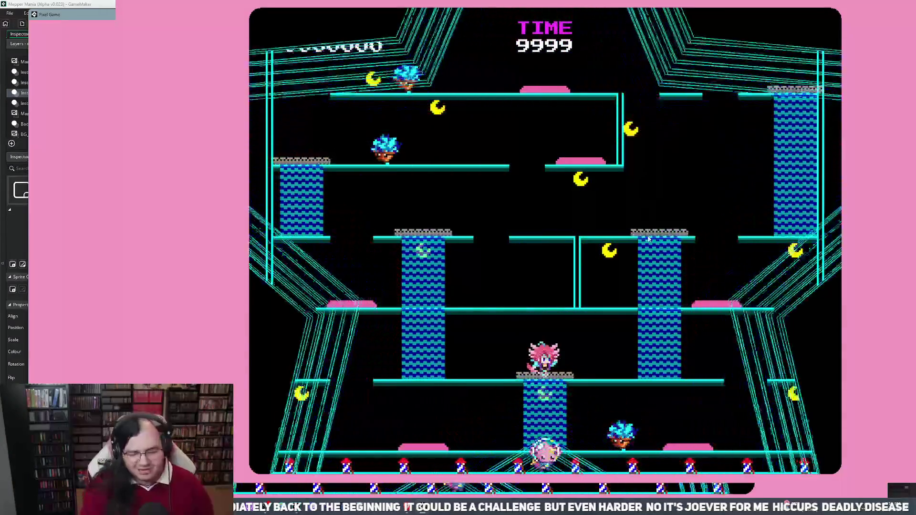
Jump left onto enemies, grab the 8000 flag bonus, and drop to the floor
key(Left)
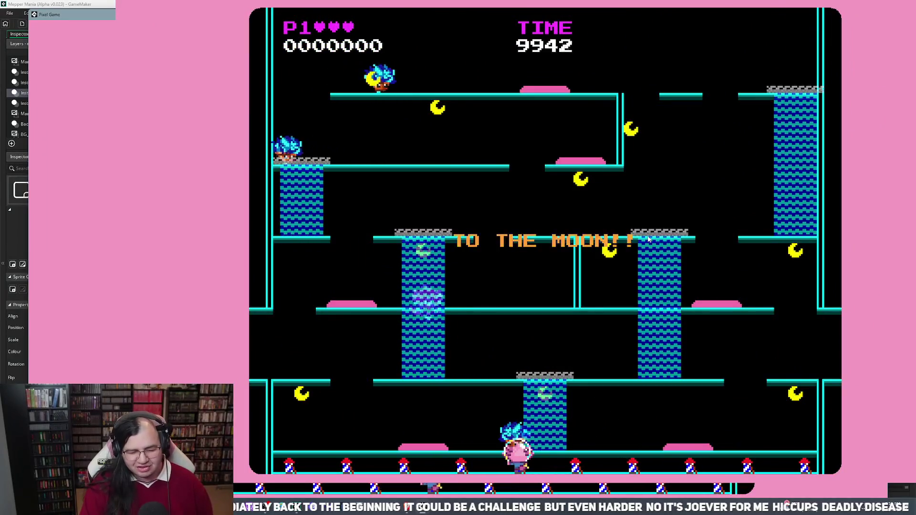
key(Left)
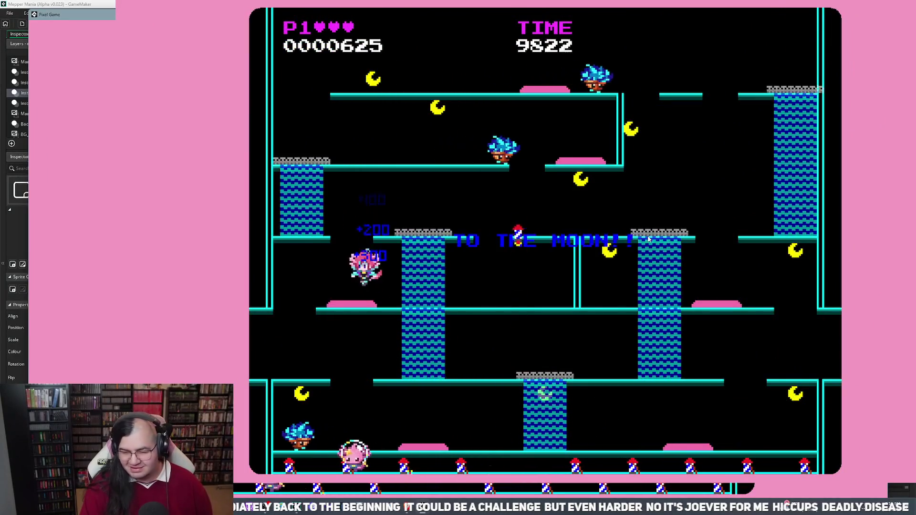
key(Left)
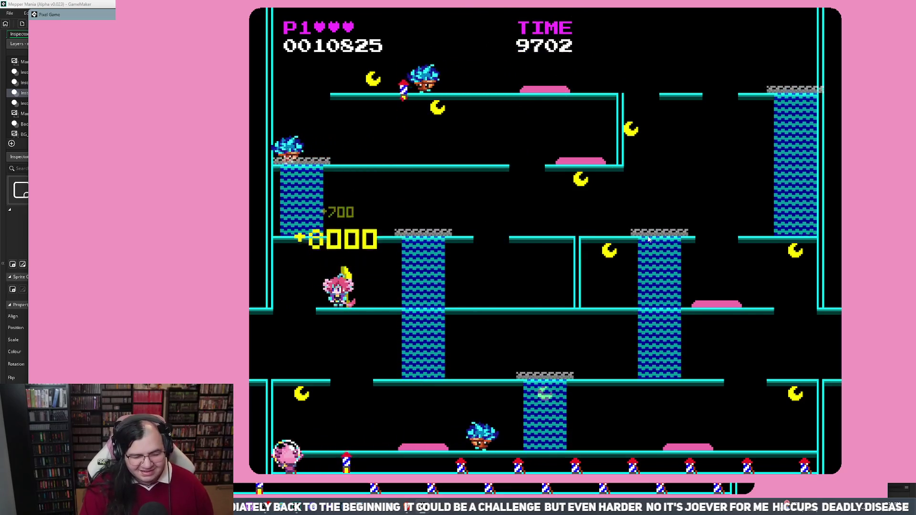
key(Left)
key(Right)
key(Left)
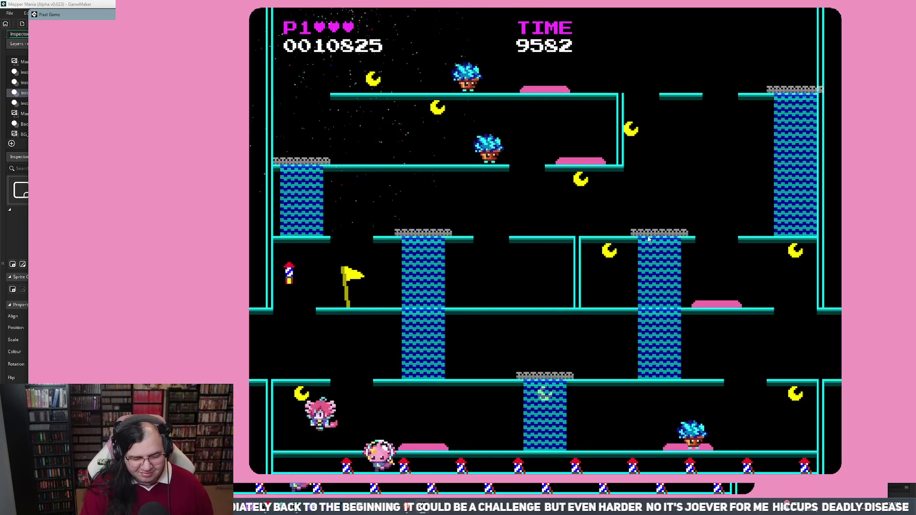
Move between the middle platform and bottom floor collecting points
key(Right)
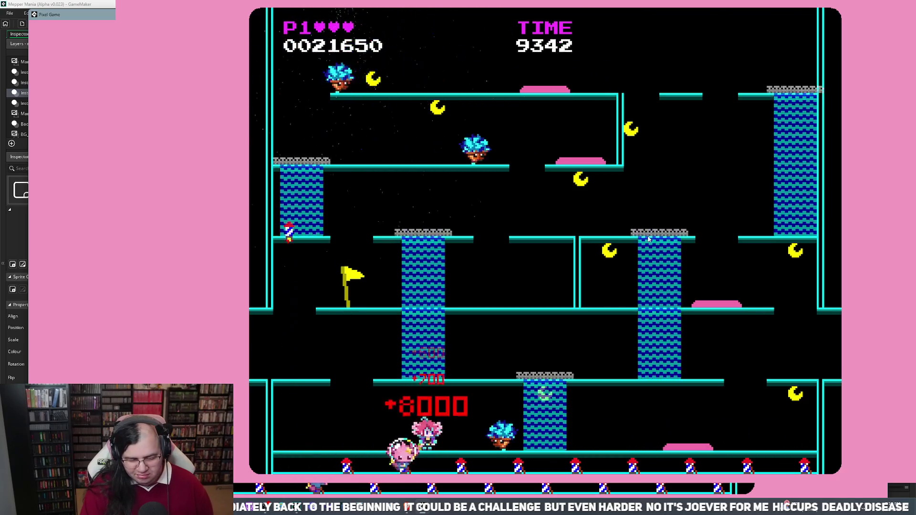
key(Right)
key(Right)
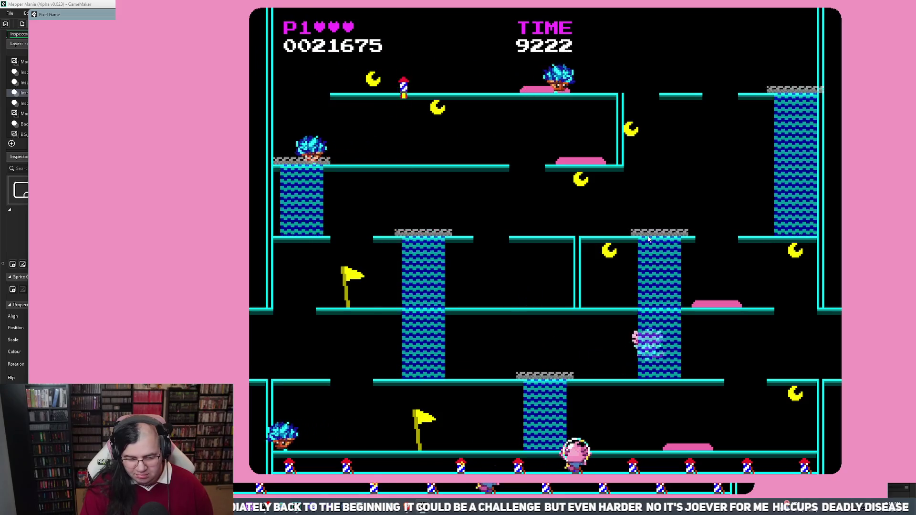
key(Right)
key(Left)
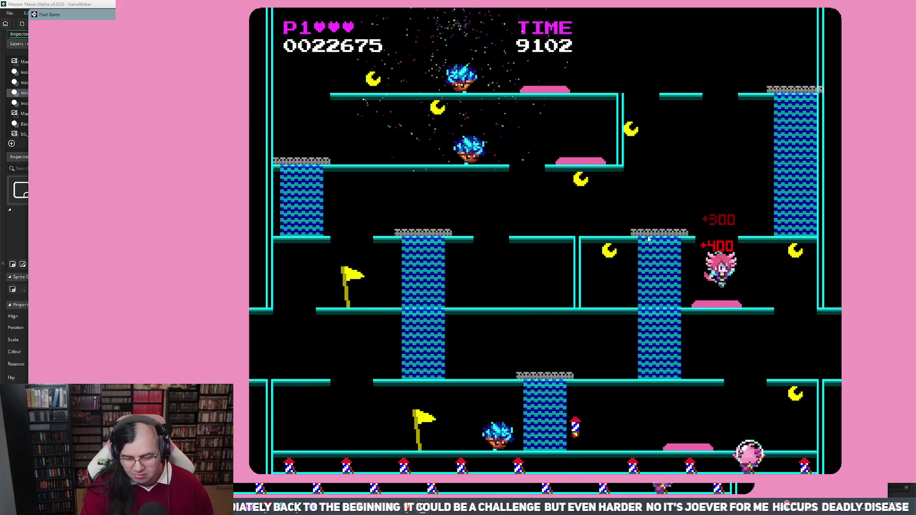
key(Right)
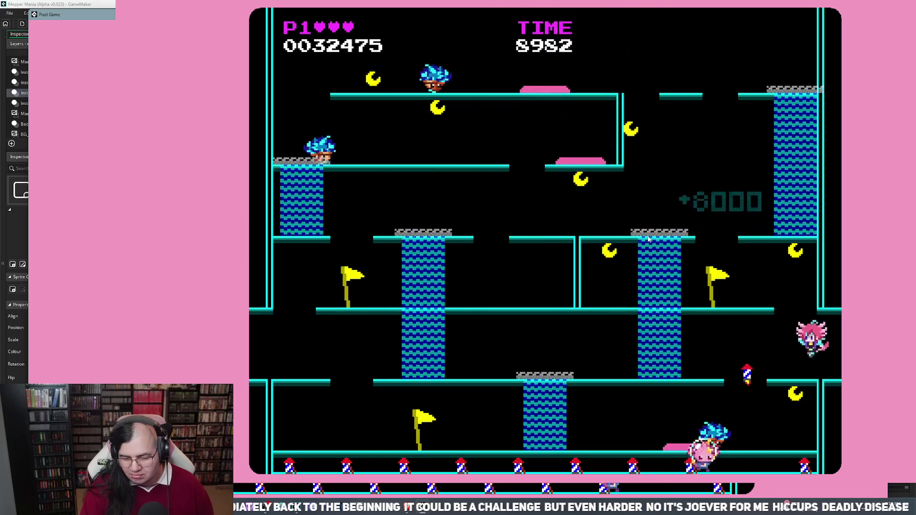
key(Left)
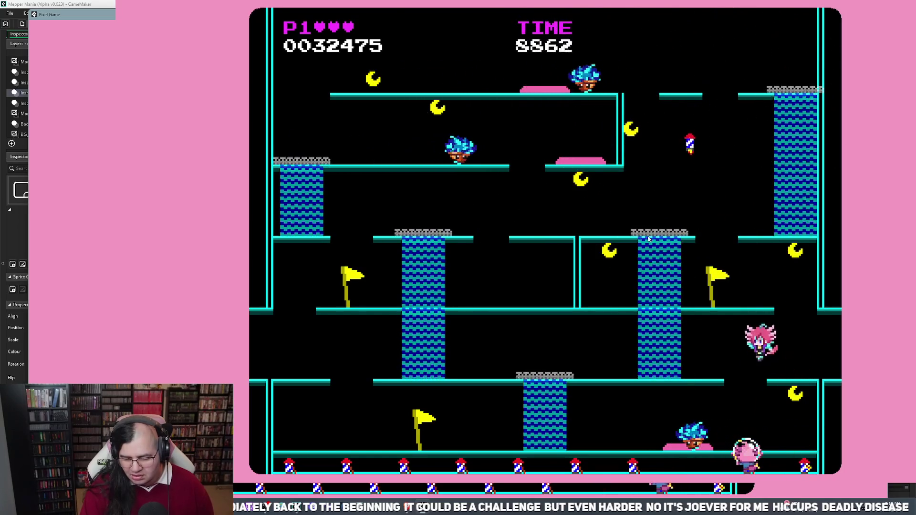
key(Right)
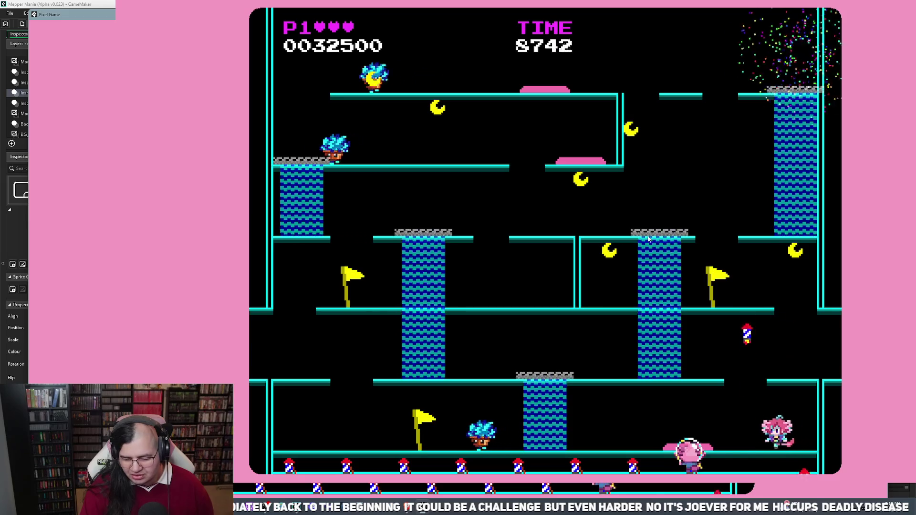
key(Left)
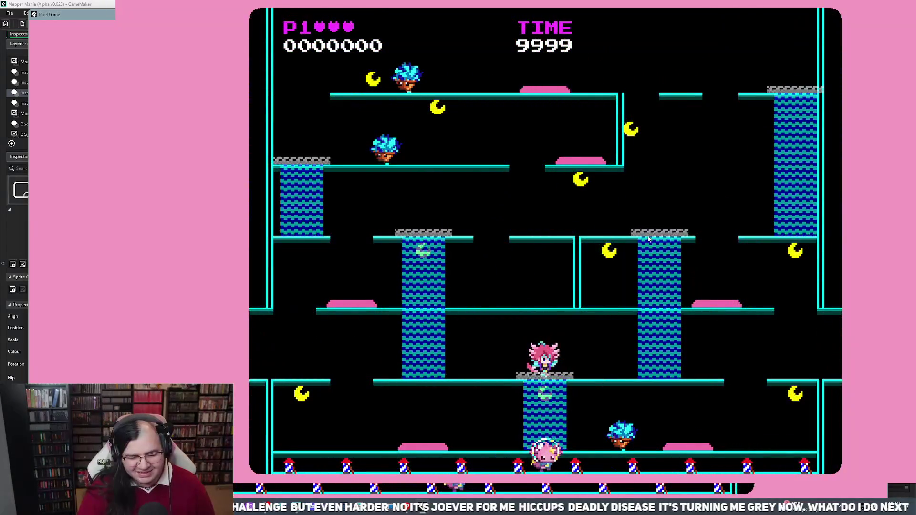
Begin the next attempt moving left, then drop to the lower floor for points
key(Left)
key(Left)
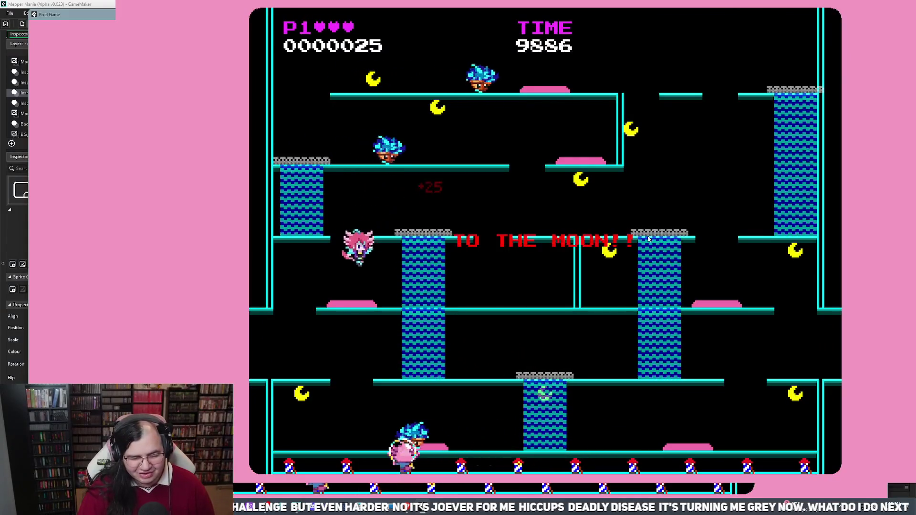
key(Left)
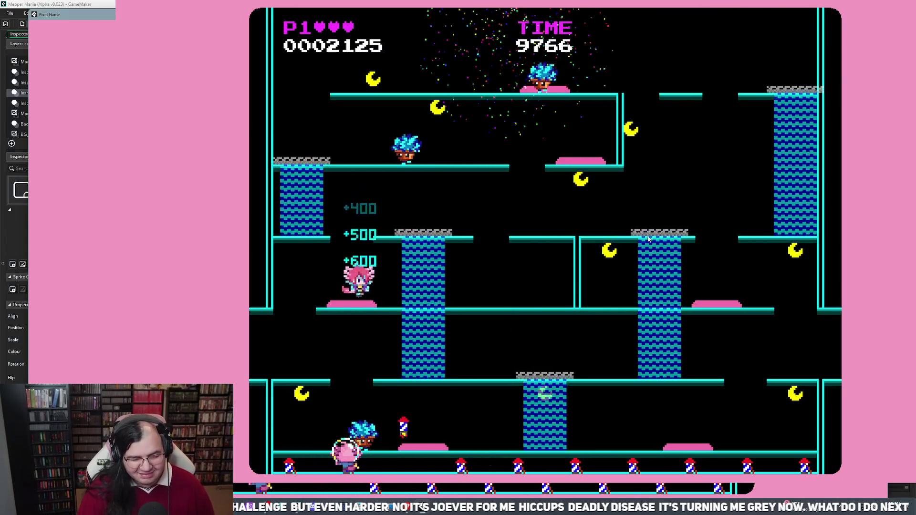
key(Left)
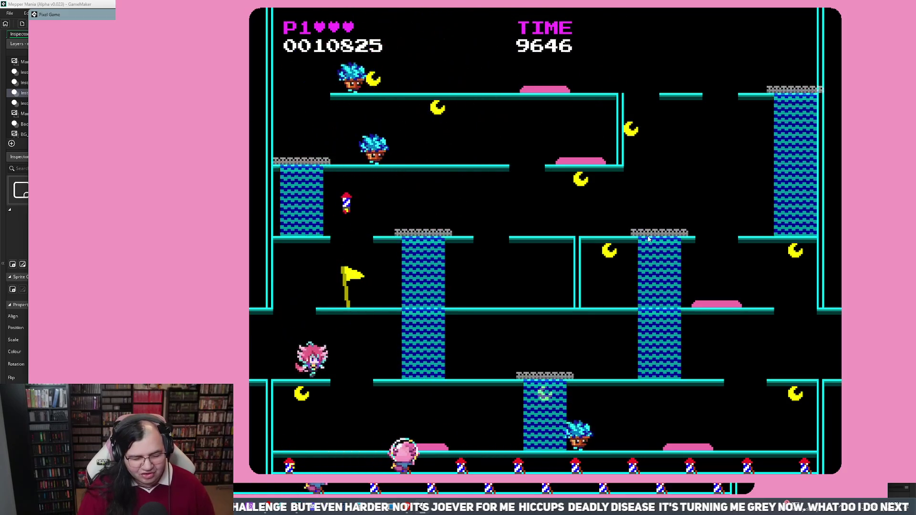
key(Right)
key(Left)
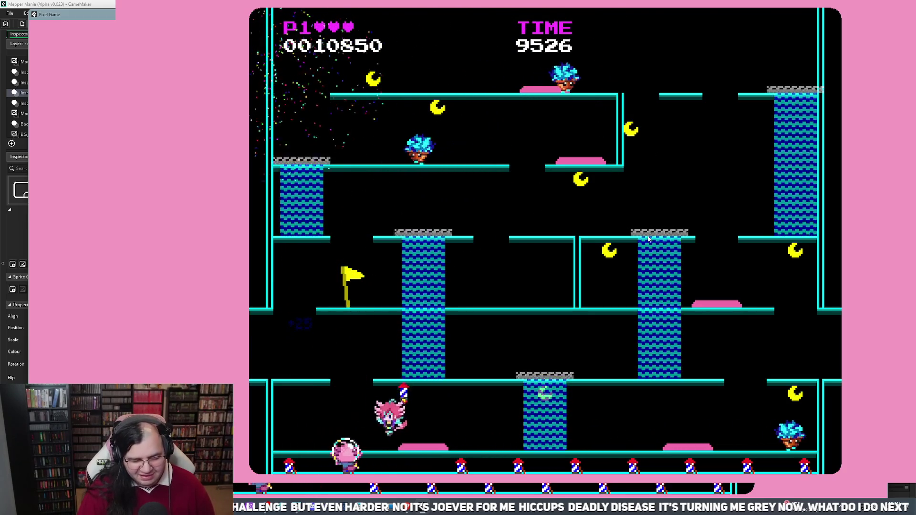
key(Right)
key(Right)
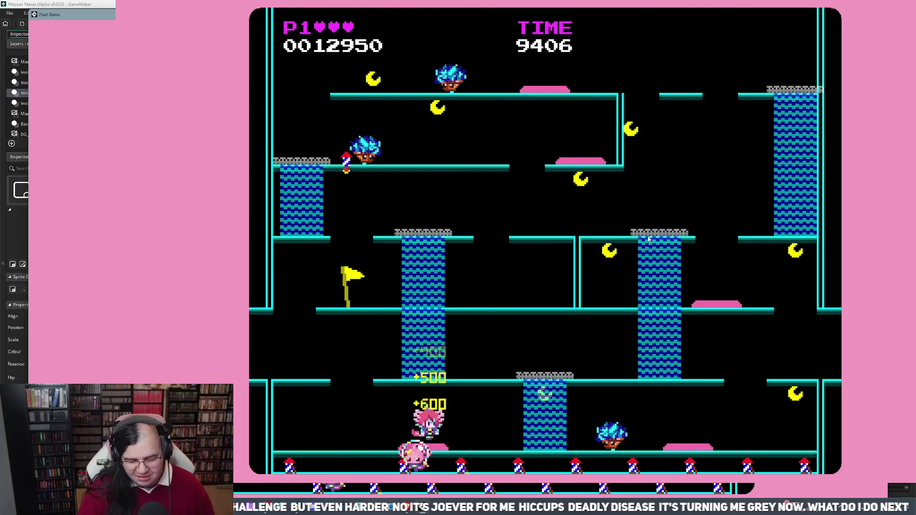
key(Right)
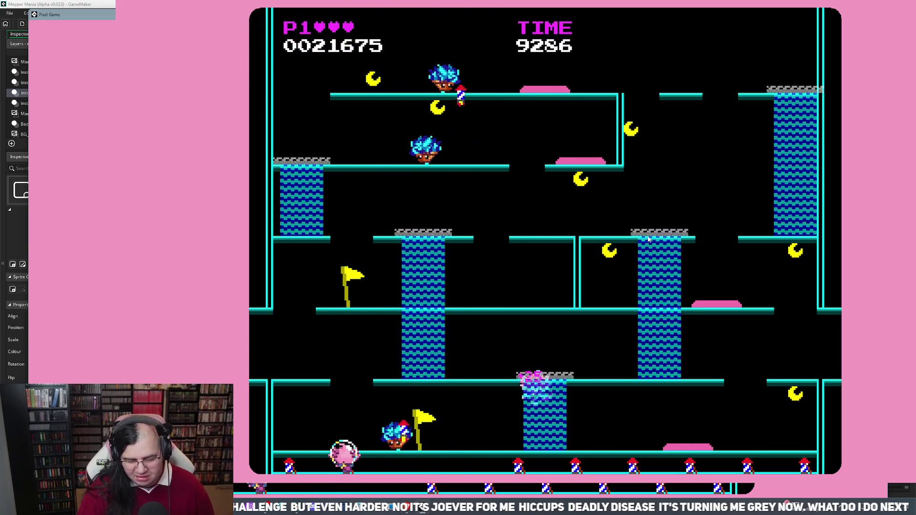
Run back and forth along the bottom floor, pushing the score toward 43400
key(Right)
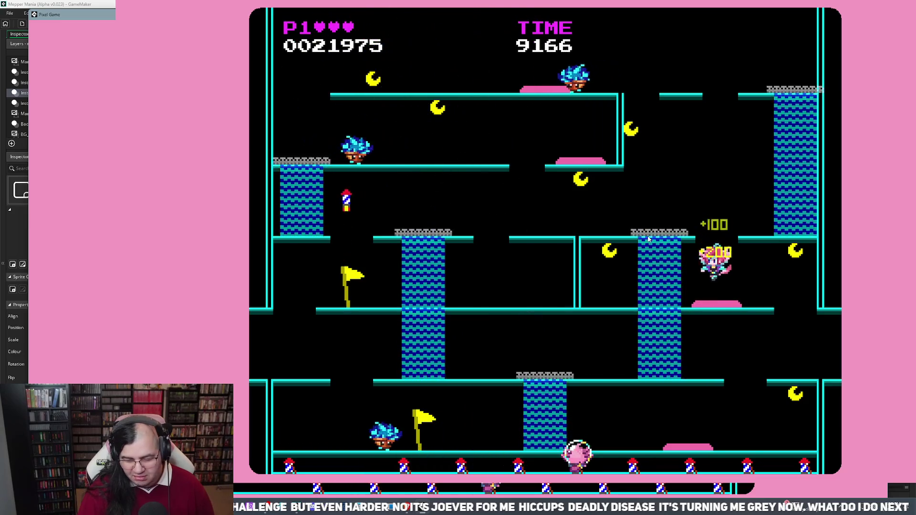
key(Right)
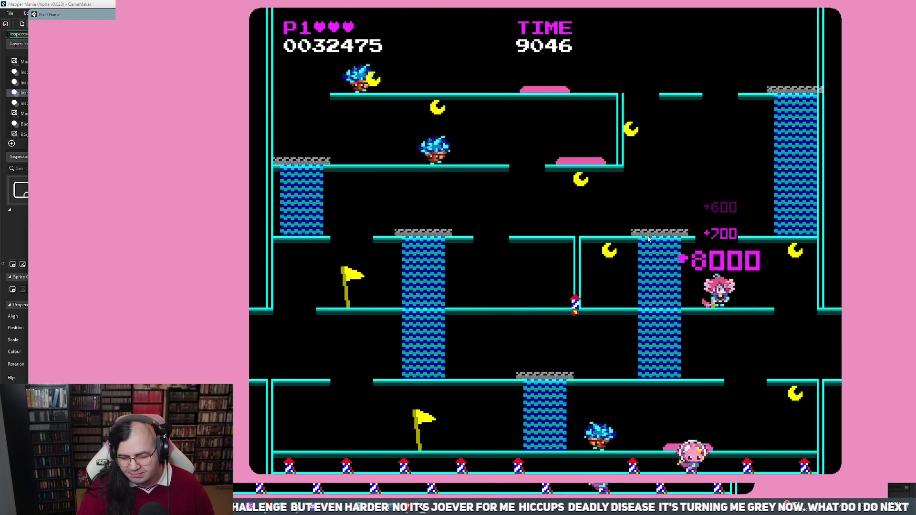
key(Right)
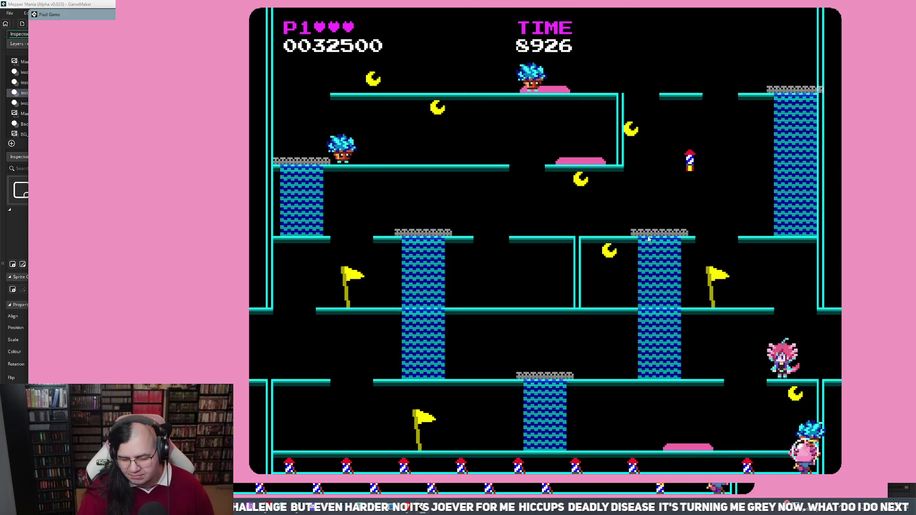
key(Left)
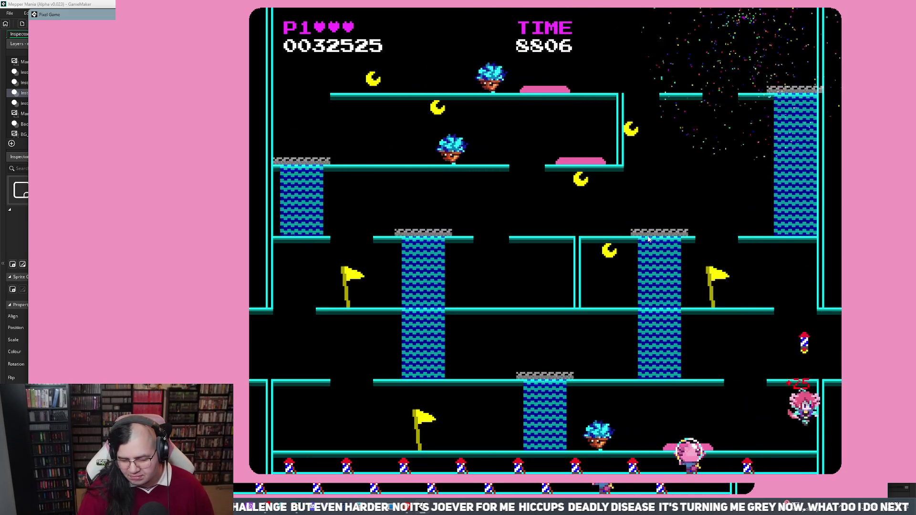
key(Right)
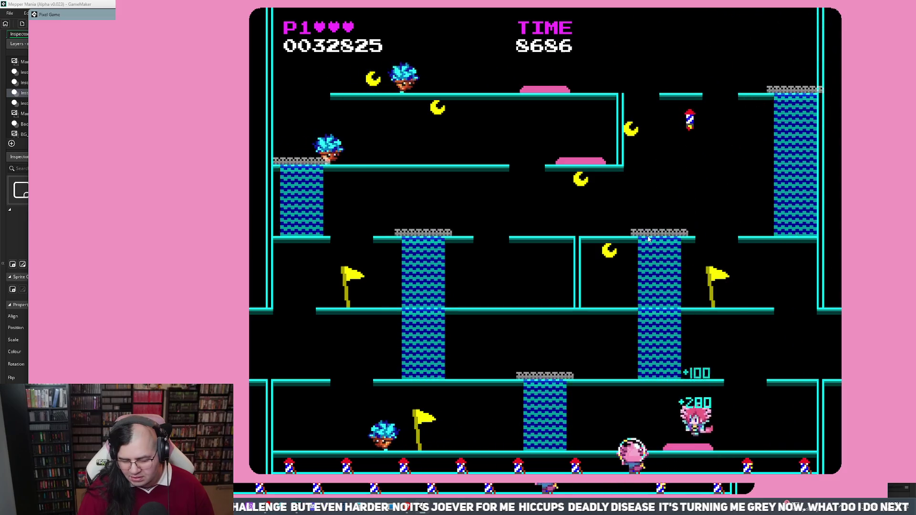
key(Right)
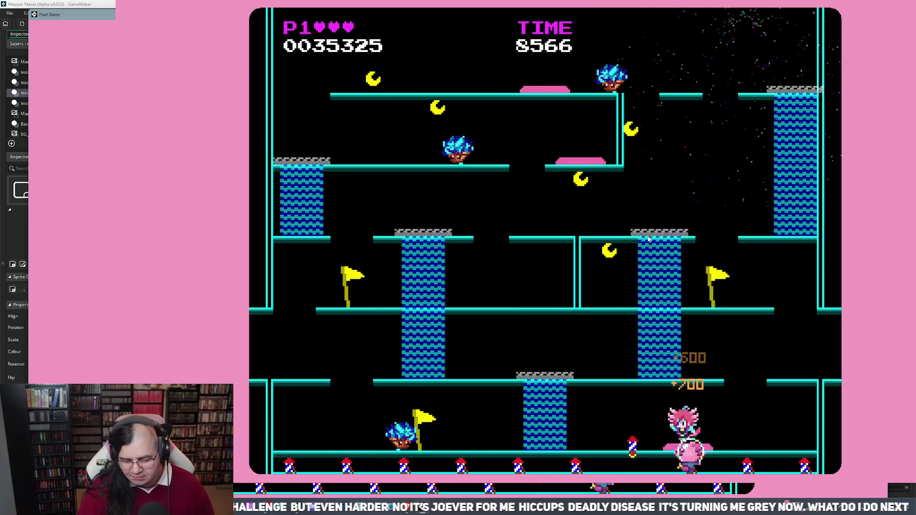
key(Right)
key(Left)
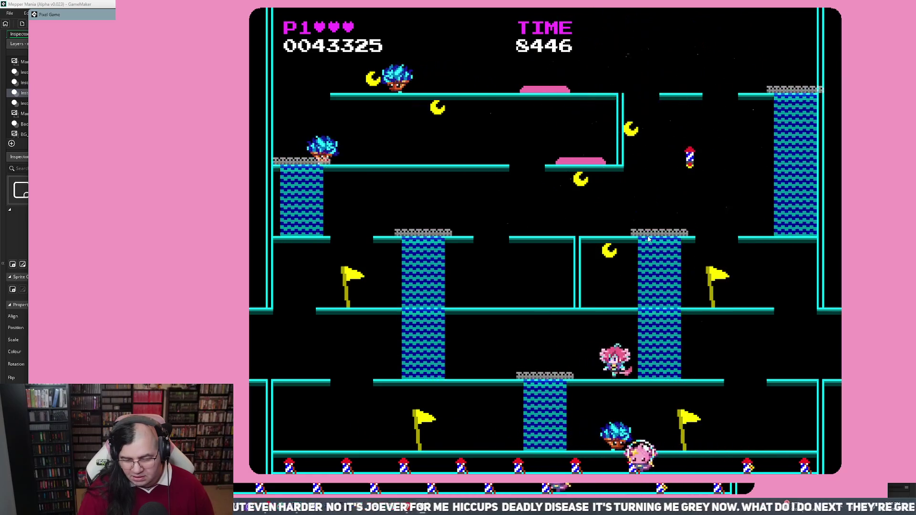
key(Left)
Keep moving along the bottom floor, then quit to the title menu and START again
key(Right)
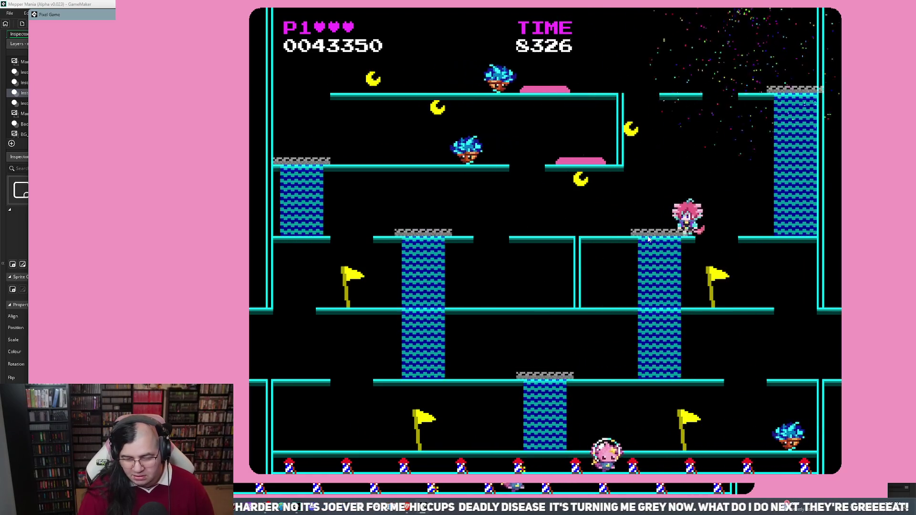
key(Right)
key(Left)
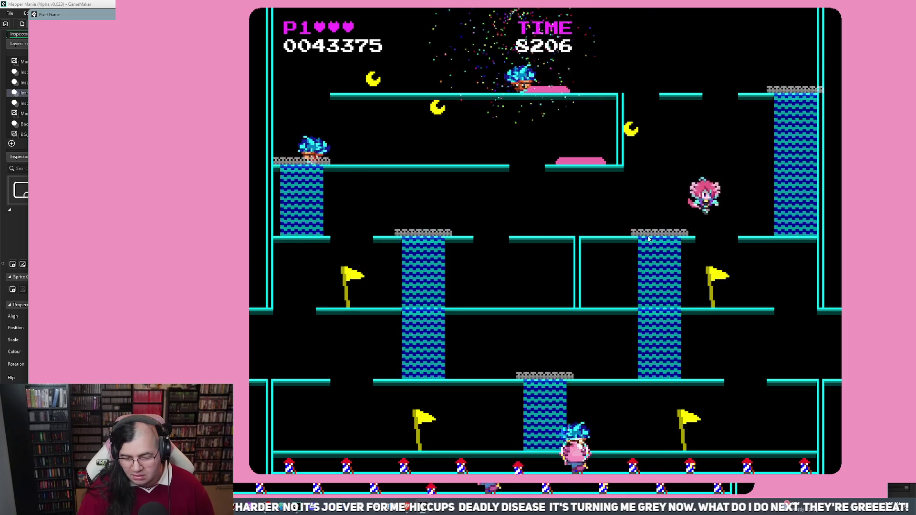
key(Right)
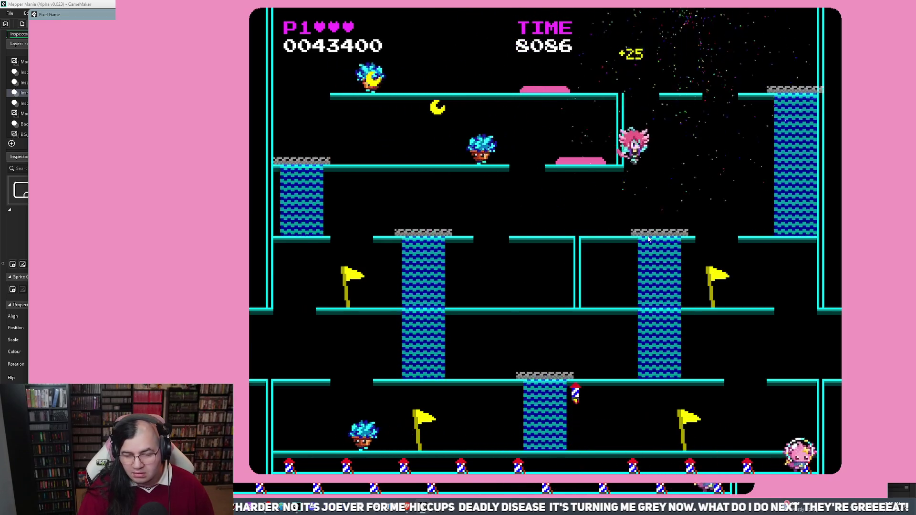
key(Left)
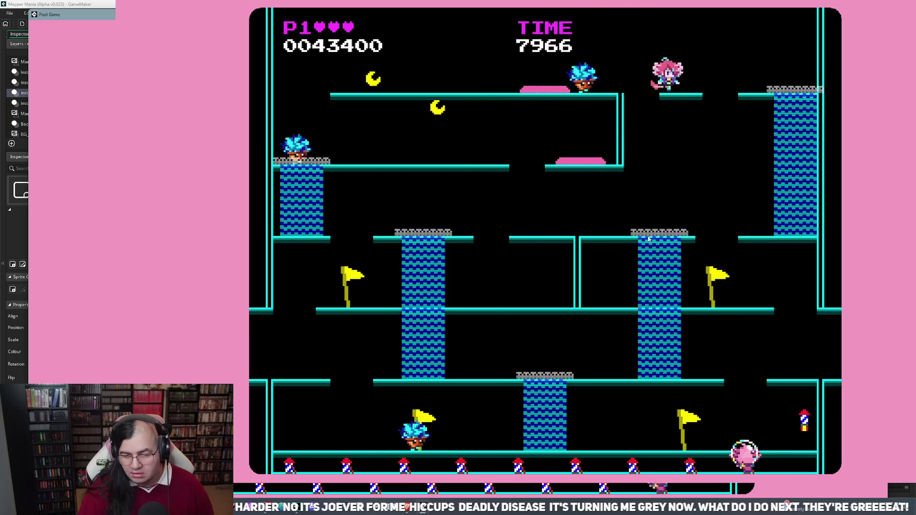
key(Left)
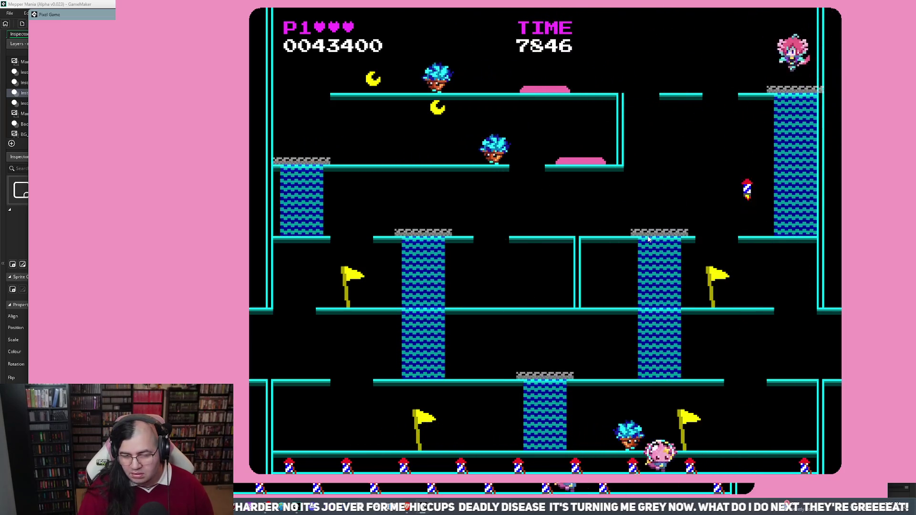
key(Right)
key(Left)
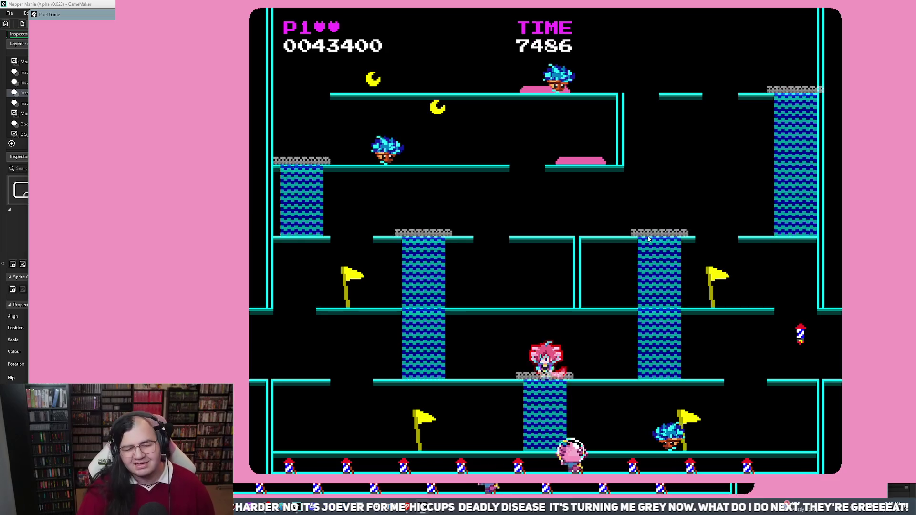
key(Escape)
key(Return)
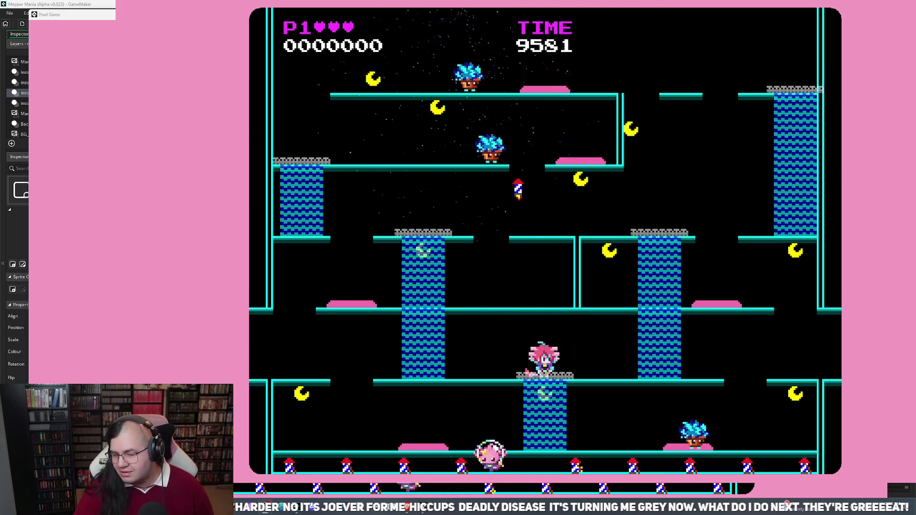
Return to the title menu, restart, and climb the left column to the middle-left platform
key(Escape)
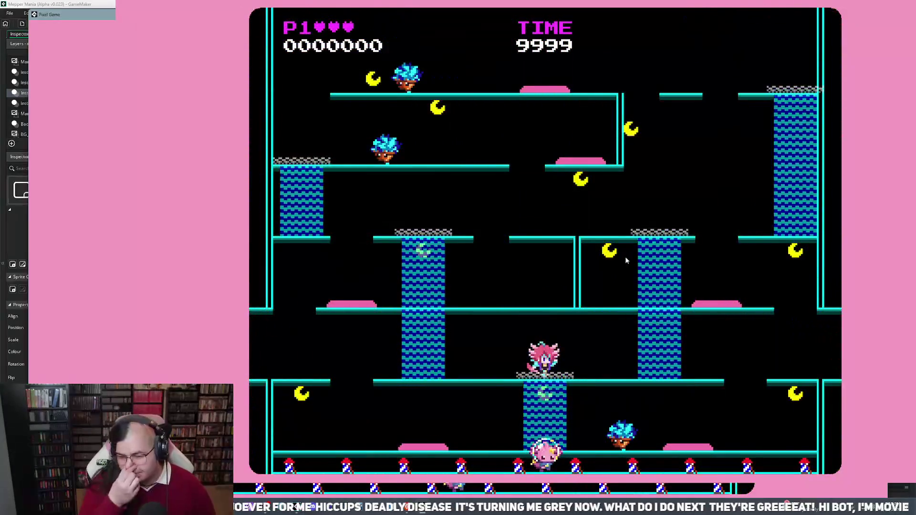
key(Left)
key(Up)
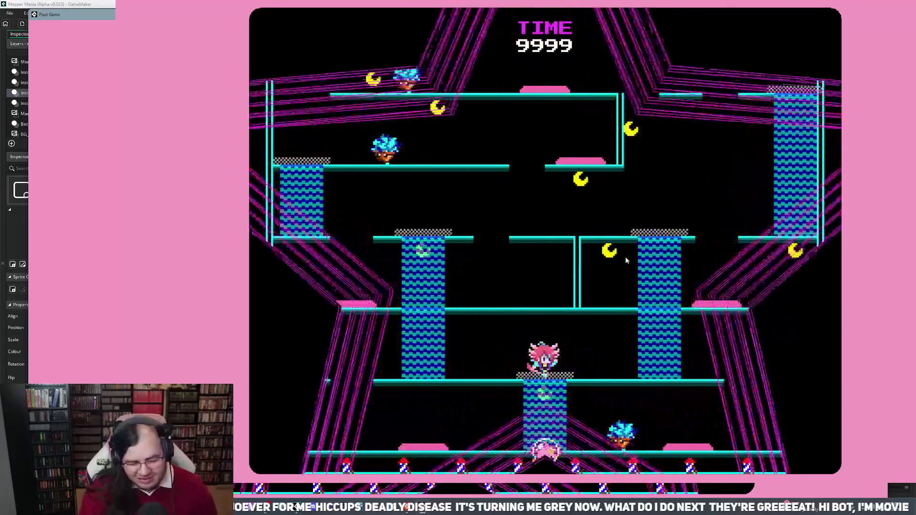
key(Left)
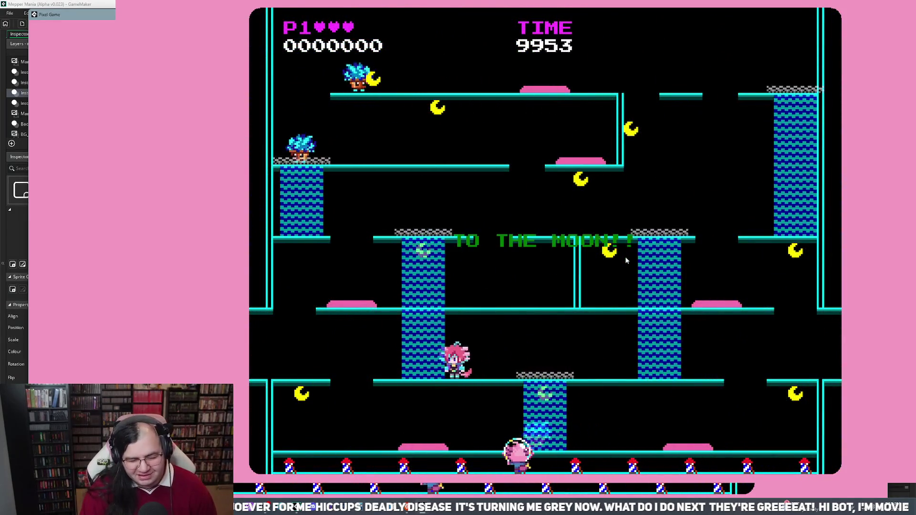
key(Up)
key(Left)
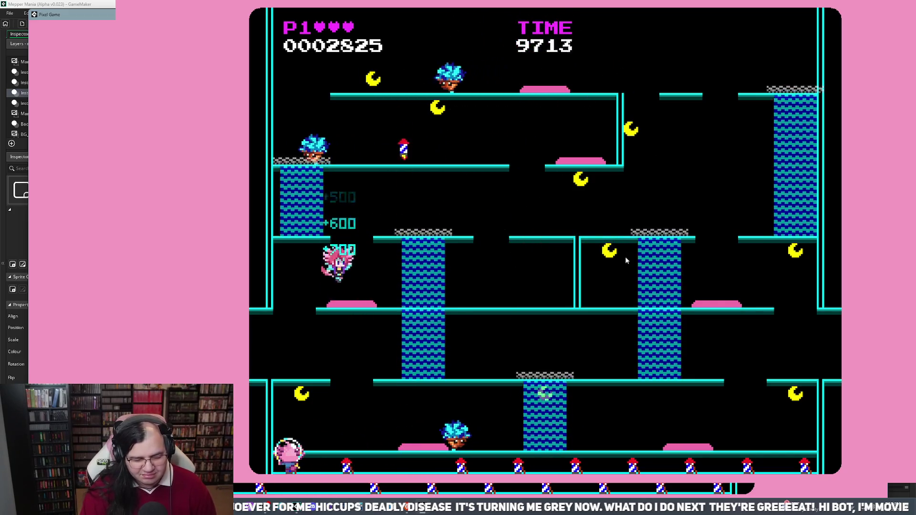
Head right past the trampoline, then drop back to the bottom floor for 32500 points
key(Right)
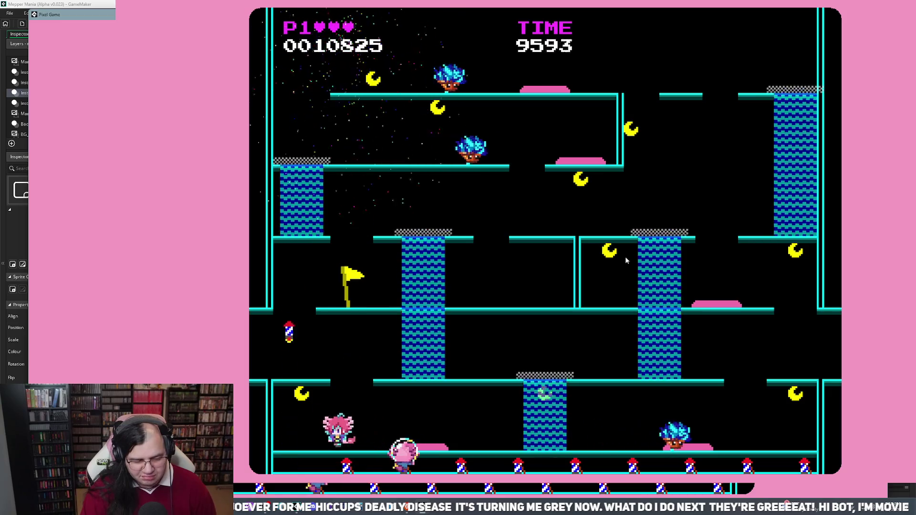
key(Right)
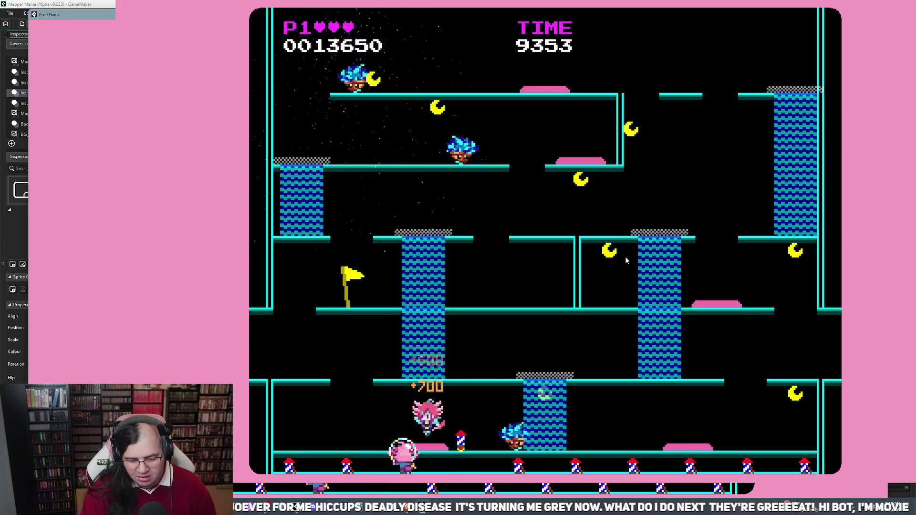
key(Right)
key(Right)
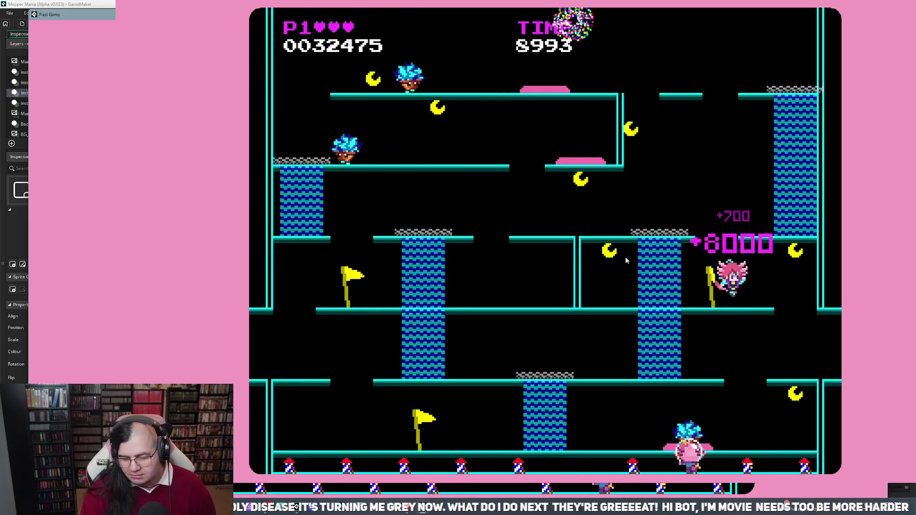
key(Right)
key(Left)
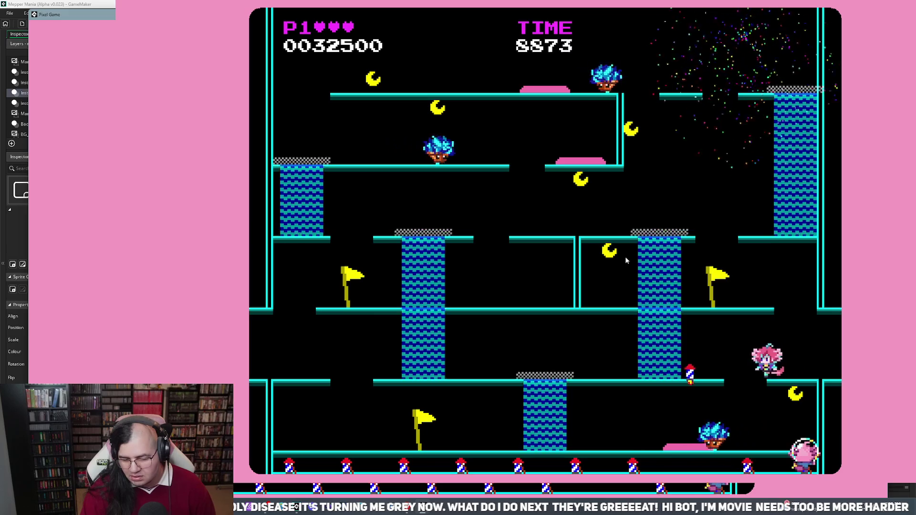
key(Left)
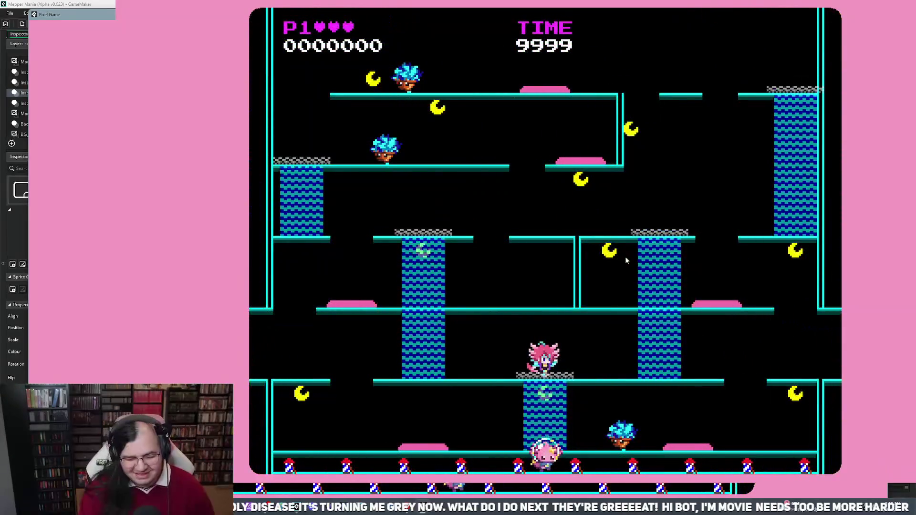
Climb onto the left platform, run left, and fall to the bottom-left floor
key(Up)
key(Left)
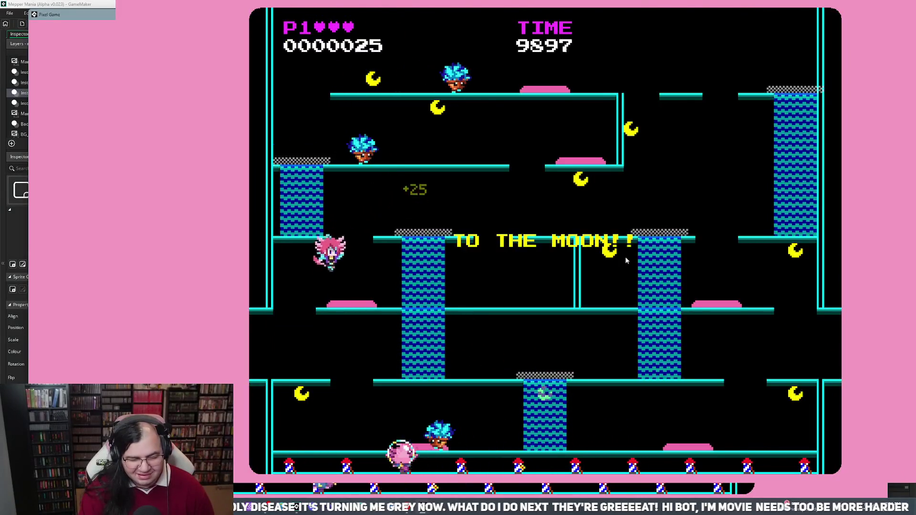
key(Left)
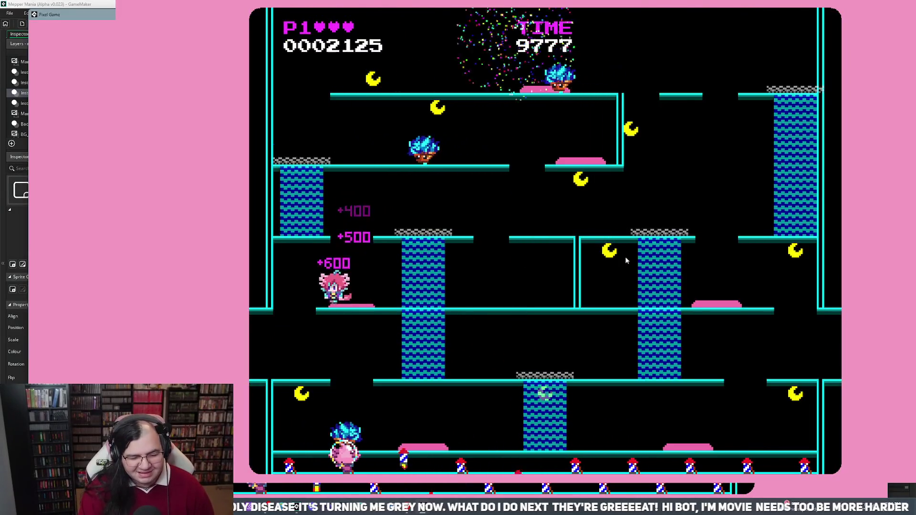
key(Left)
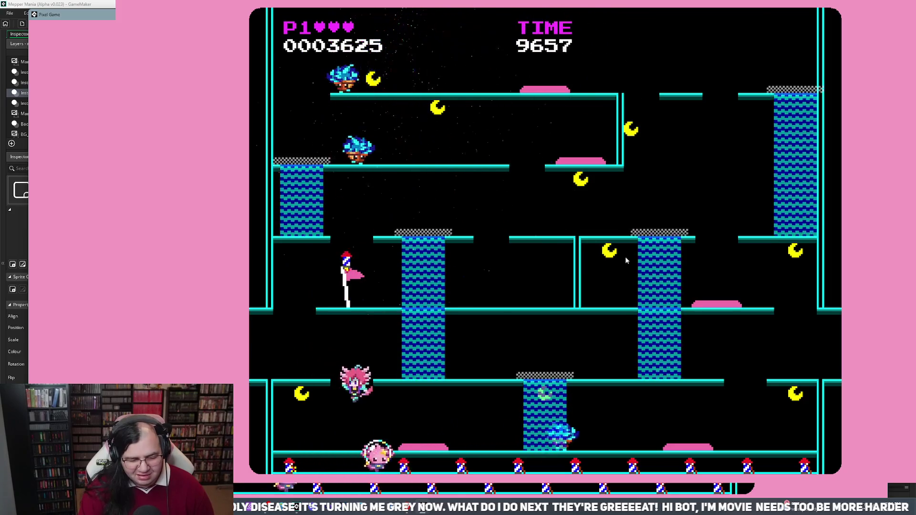
key(Left)
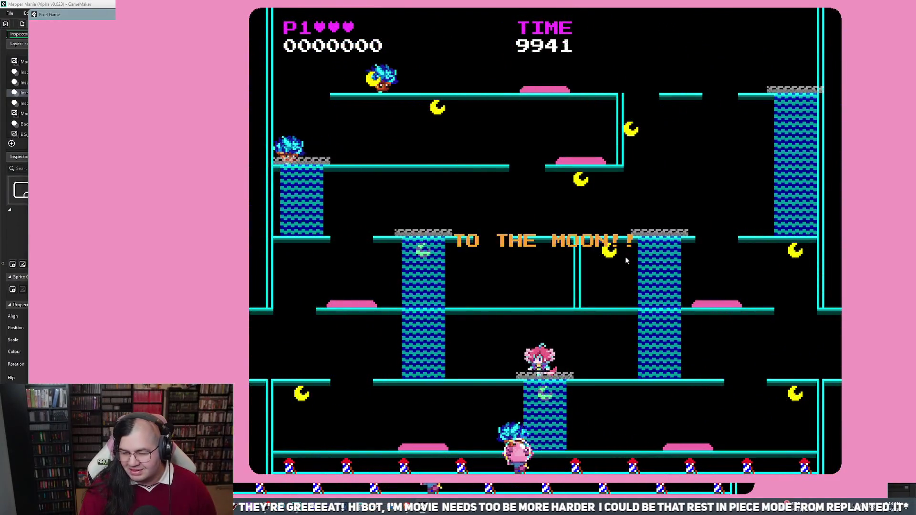
Drop down collecting the rocket item, land on the floor, then start the new attempt
key(Left)
key(Left)
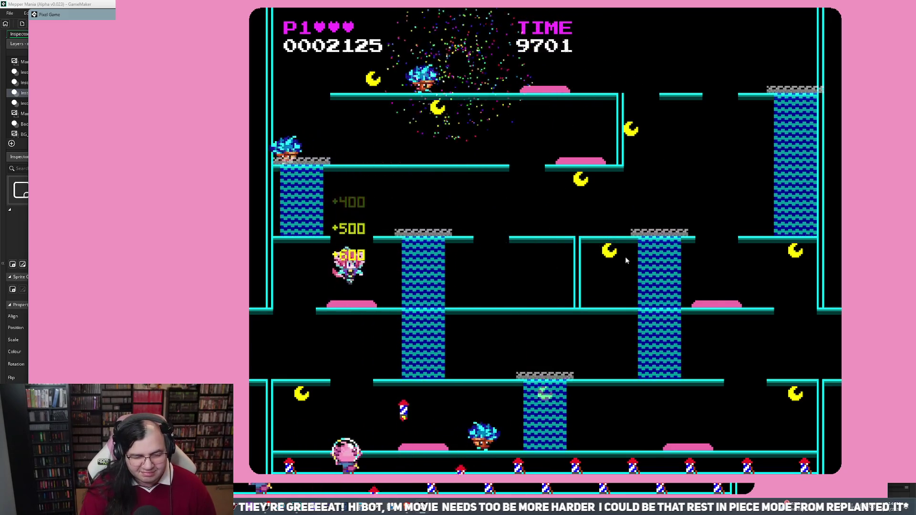
key(Left)
key(Right)
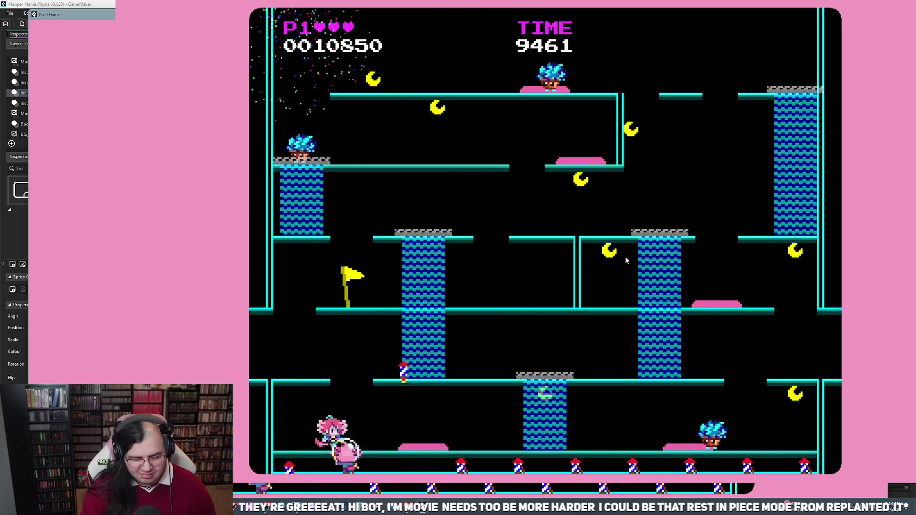
key(Right)
key(Left)
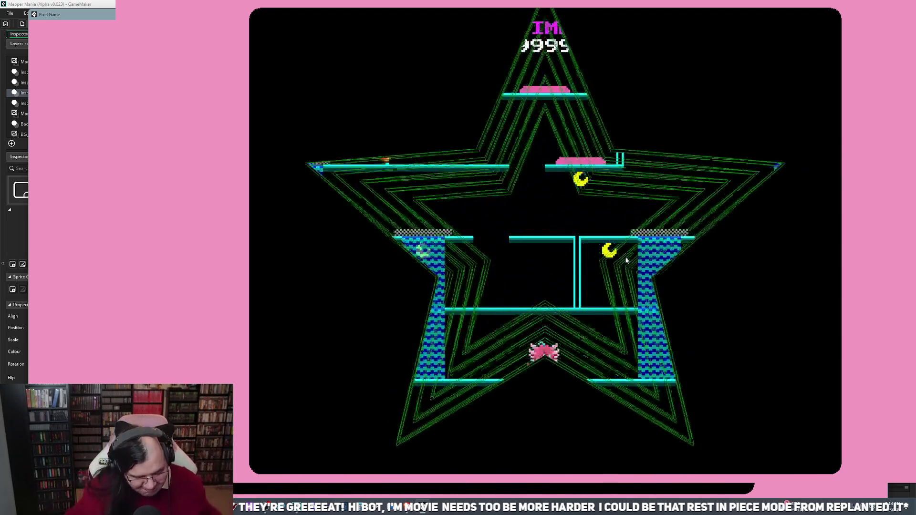
key(Left)
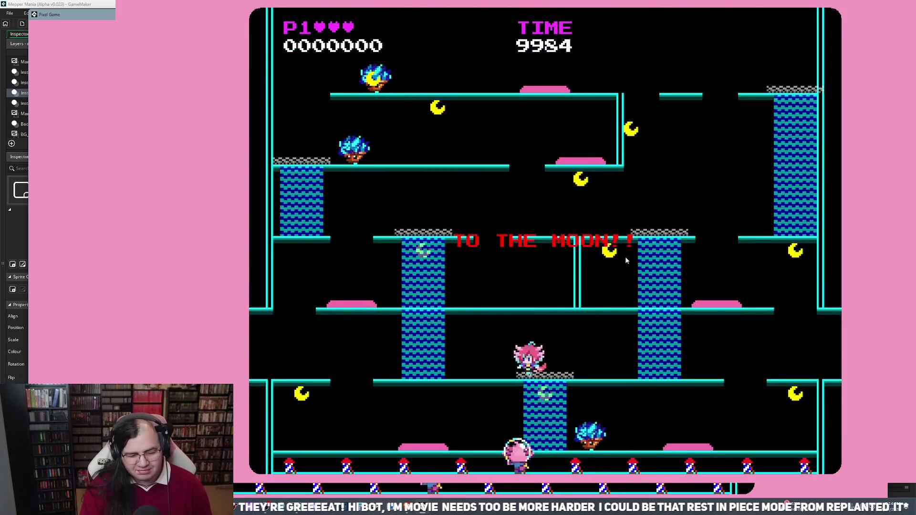
Climb the ladder to the upper-left platform, jump and move left, then restart the level
key(Up)
key(Left)
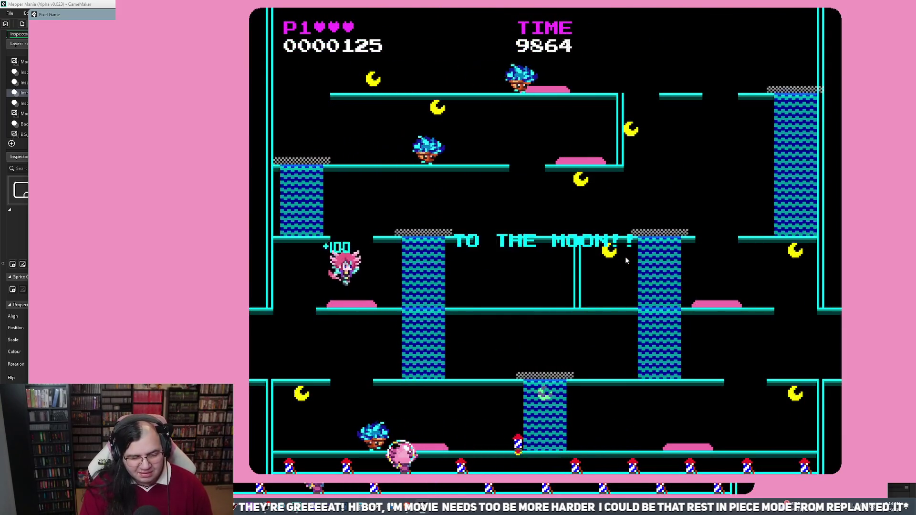
key(Up)
key(Left)
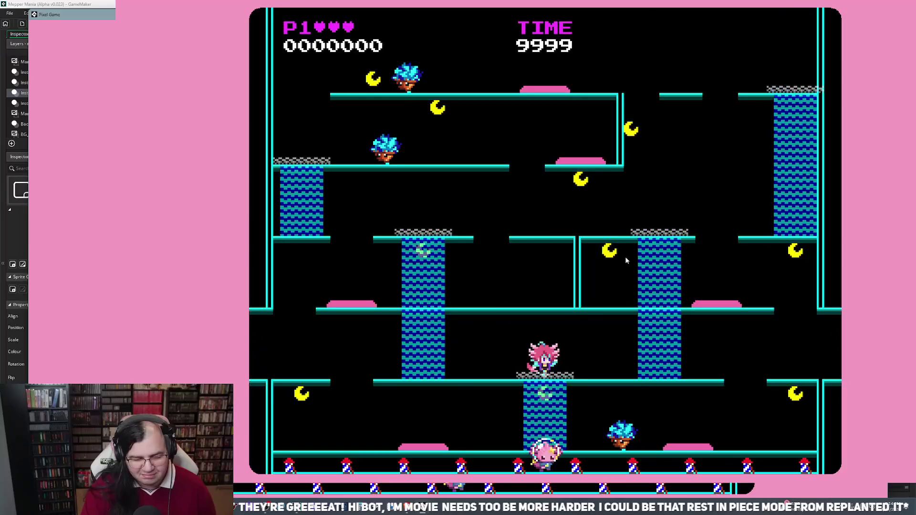
key(Left)
key(Left)
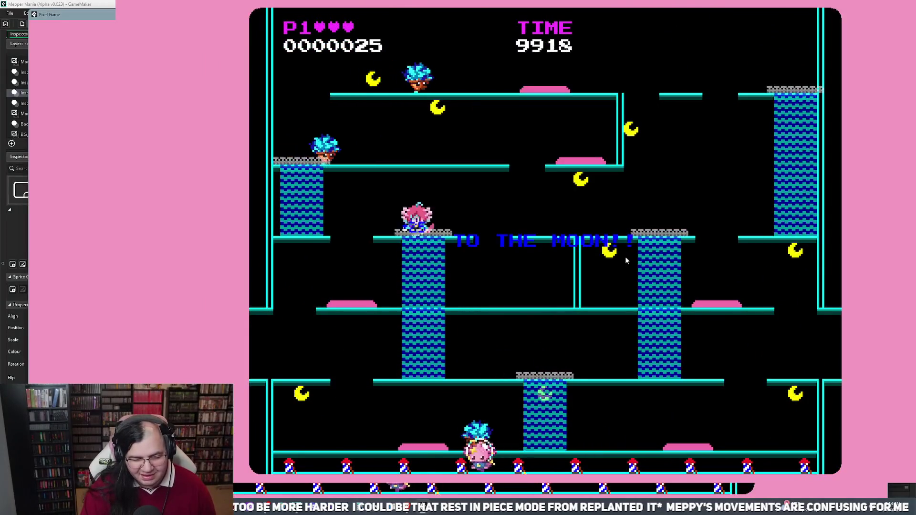
Come down off the trampoline, START from the title menu, and enter the blue geyser column
key(Left)
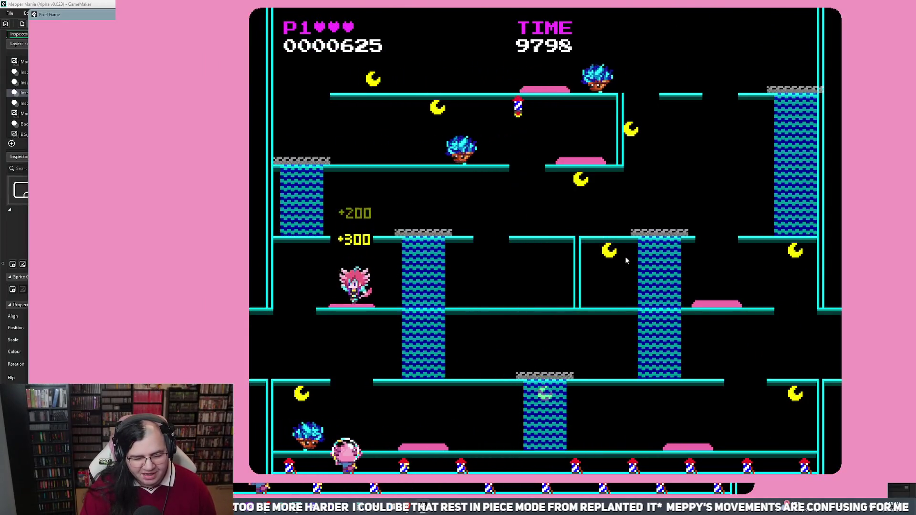
key(Left)
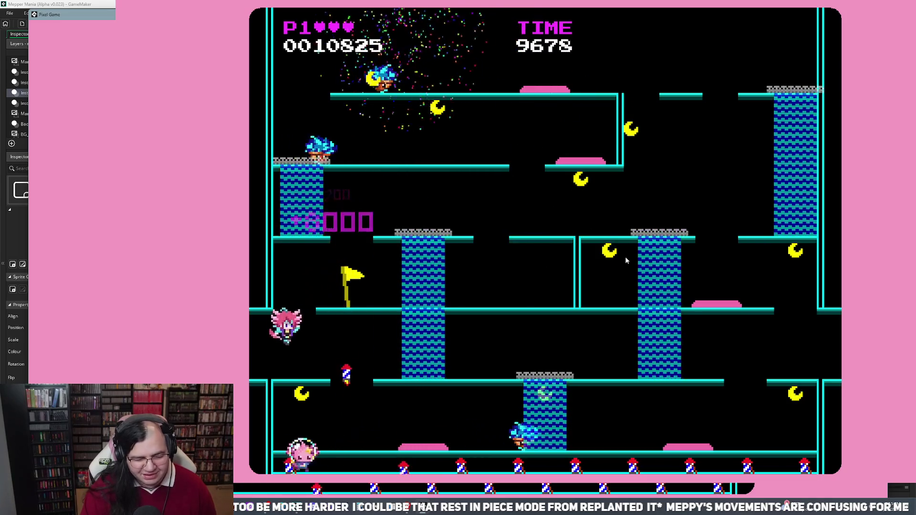
key(Left)
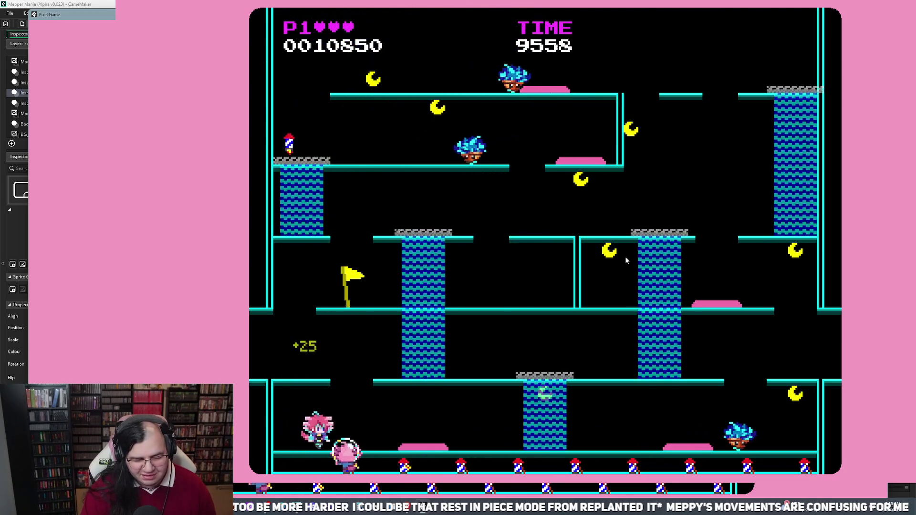
key(Return)
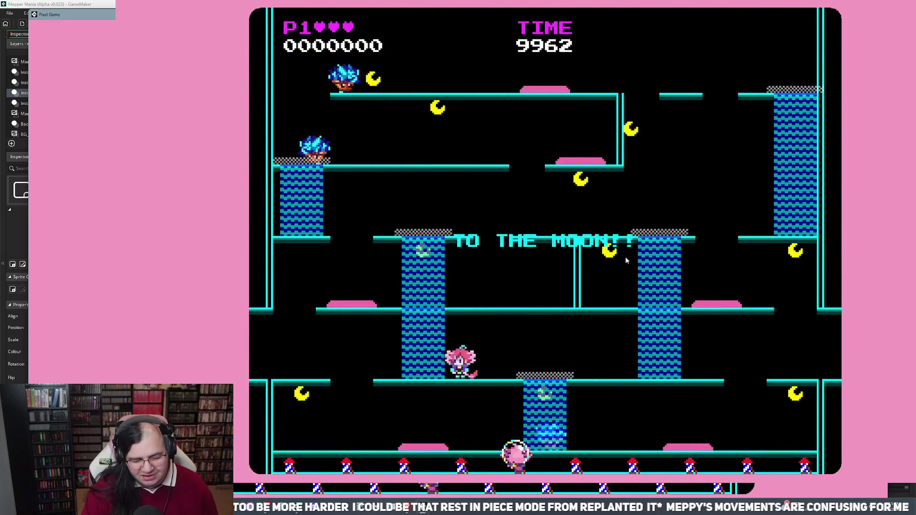
key(Left)
key(Left)
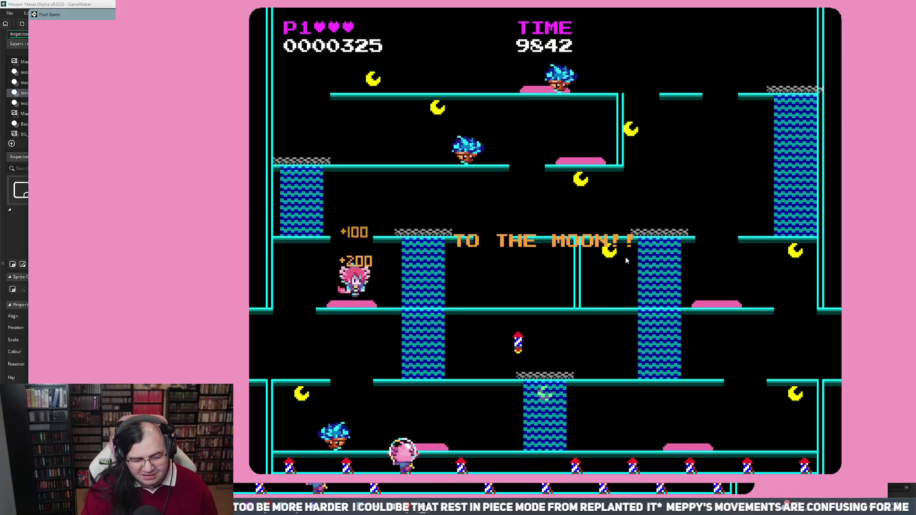